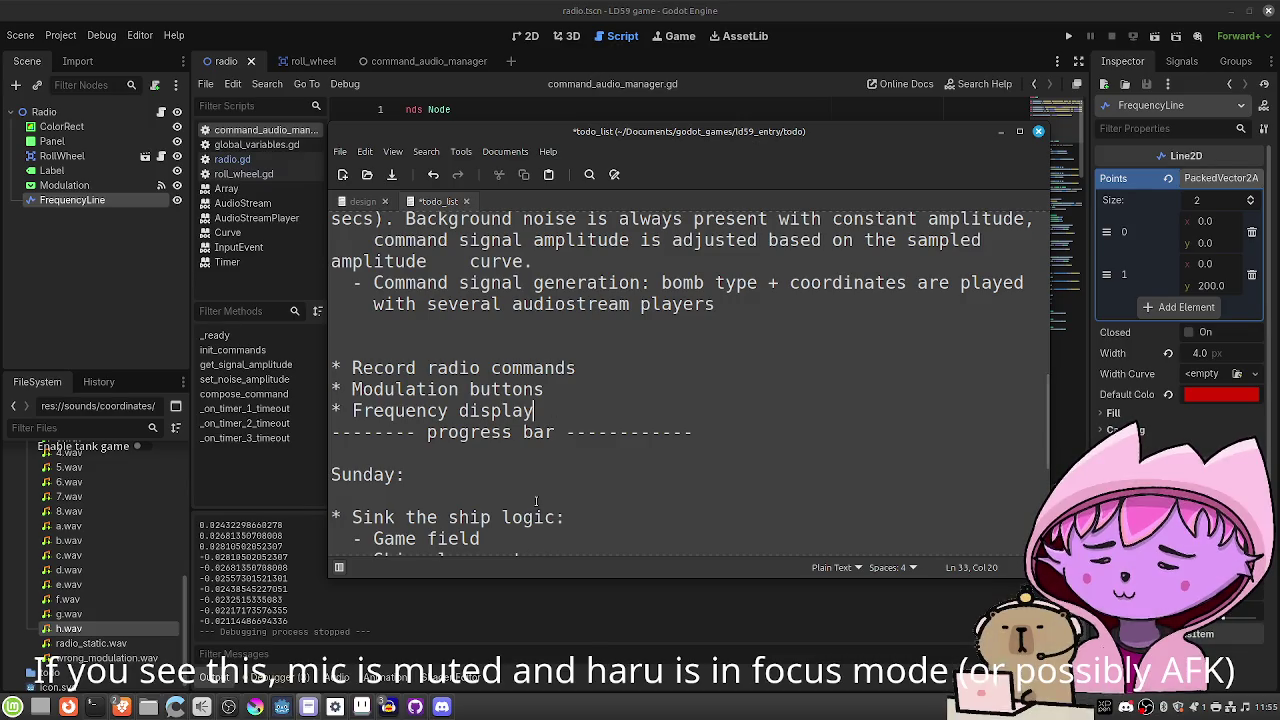
# Review the Sink the ship logic sub-items in the todo list.
pyautogui.scroll(-2, 536, 501)
pyautogui.scroll(-1, 536, 501)
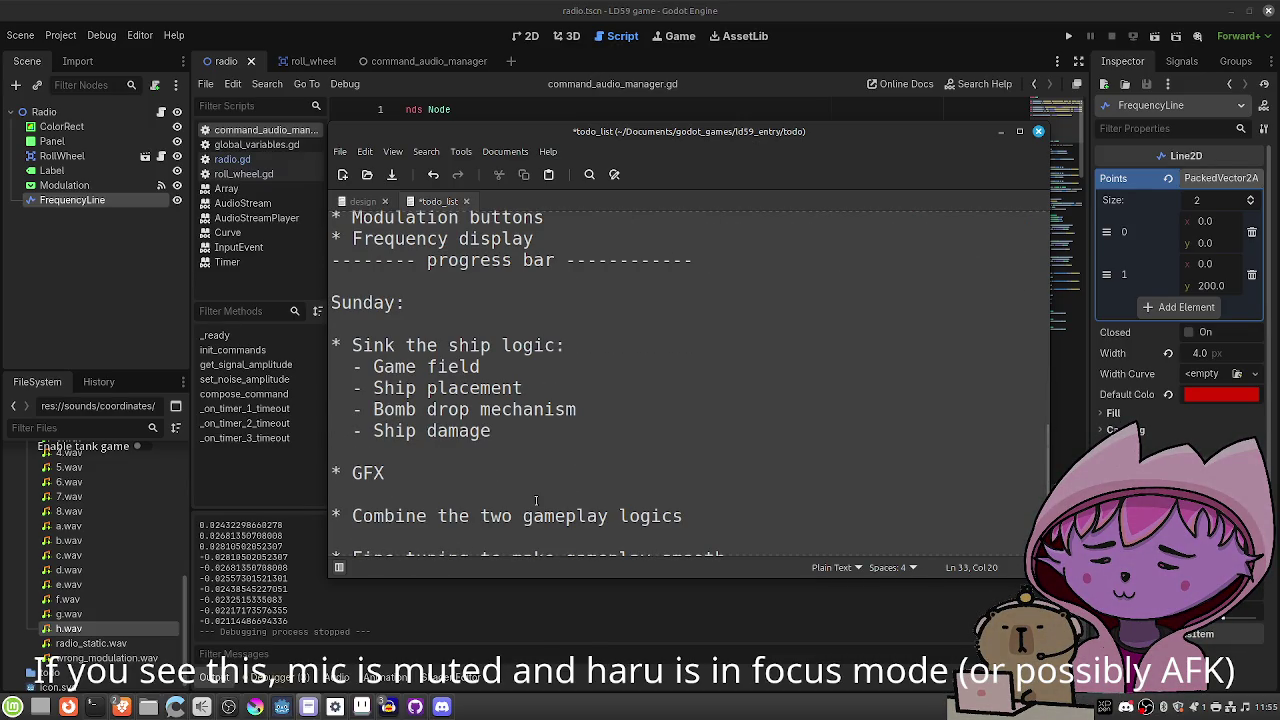
pyautogui.scroll(-2, 536, 501)
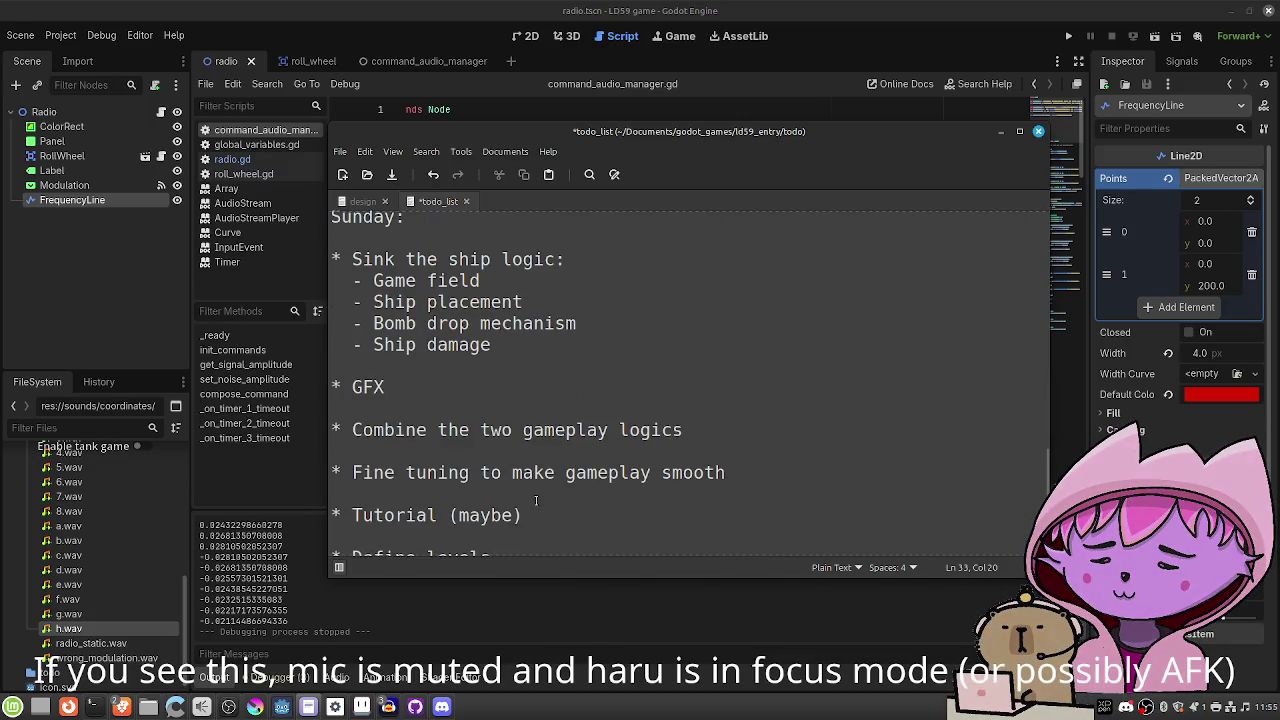
pyautogui.scroll(1, 536, 501)
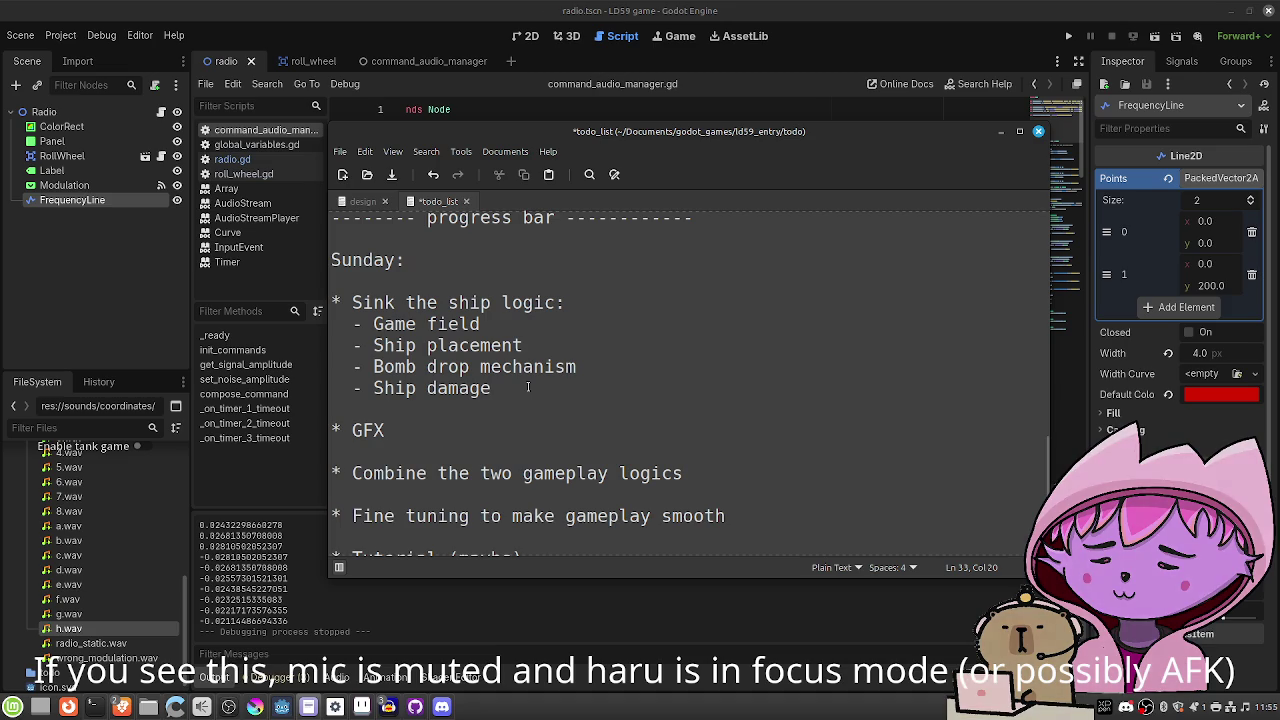
pyautogui.moveTo(523, 389); pyautogui.dragTo(362, 308)
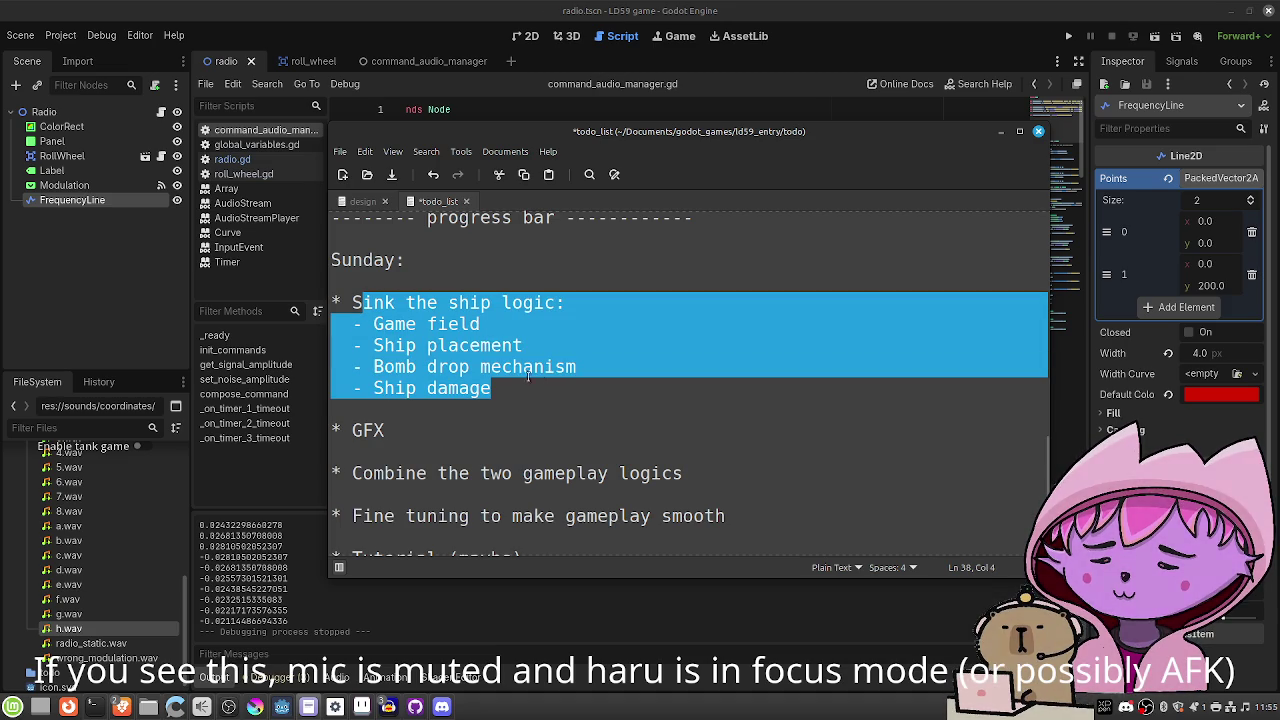
pyautogui.click(556, 394)
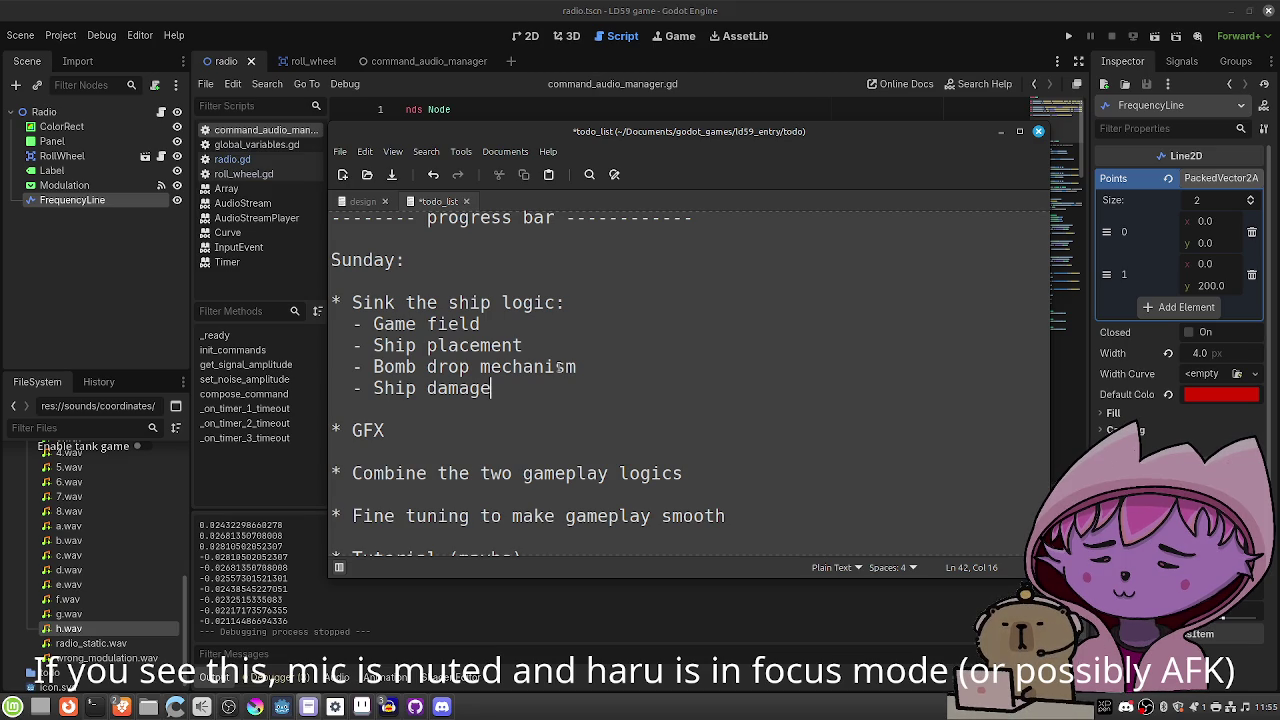
pyautogui.scroll(-2, 558, 367)
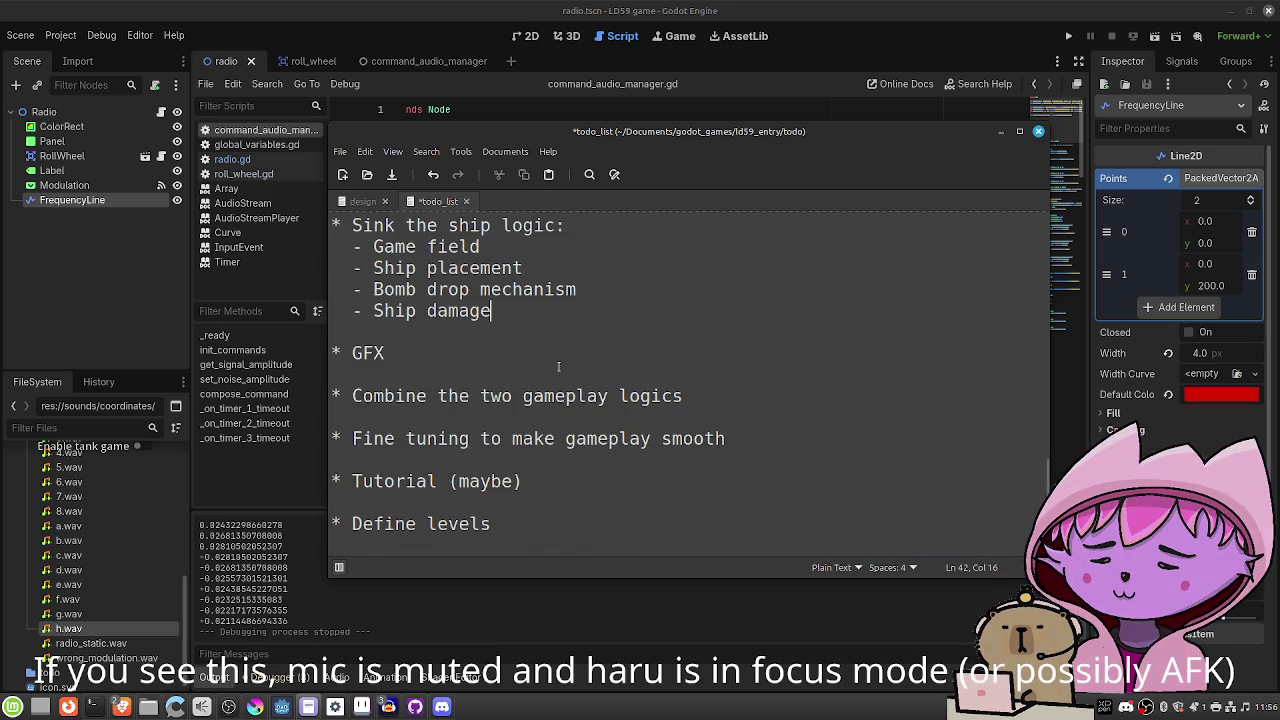
pyautogui.scroll(3, 558, 367)
pyautogui.scroll(-3, 558, 367)
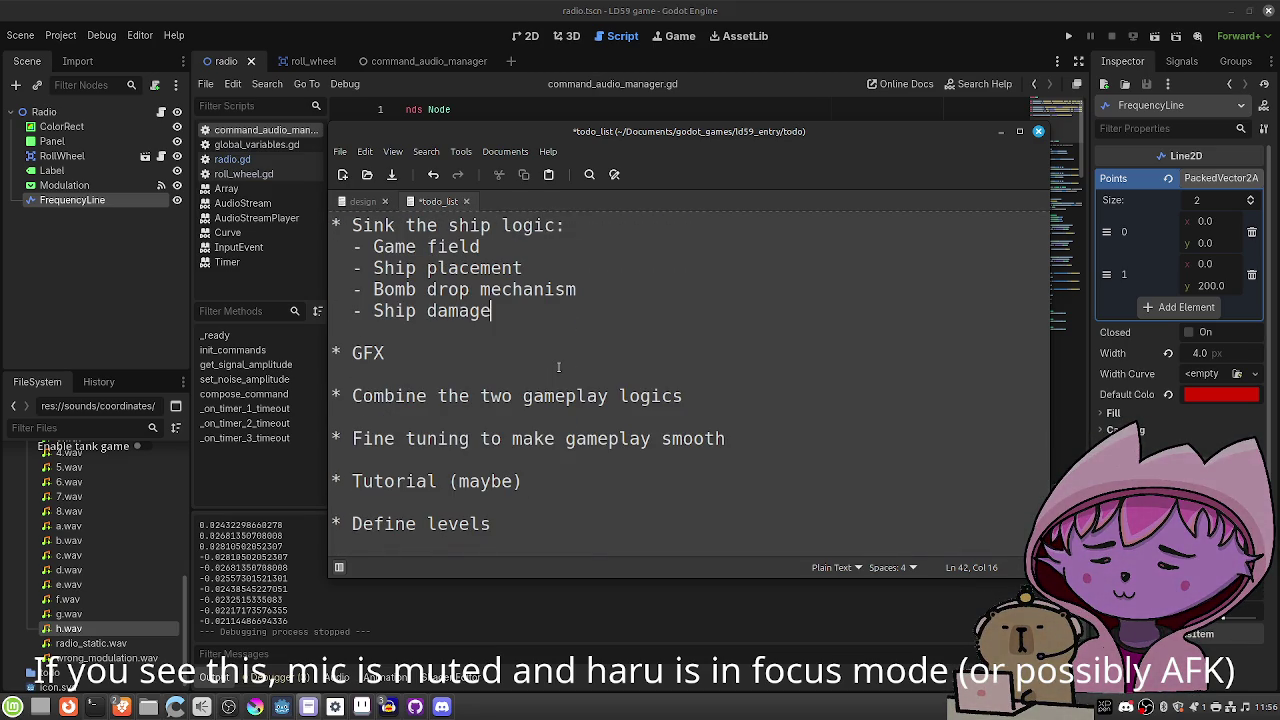
pyautogui.scroll(1, 558, 367)
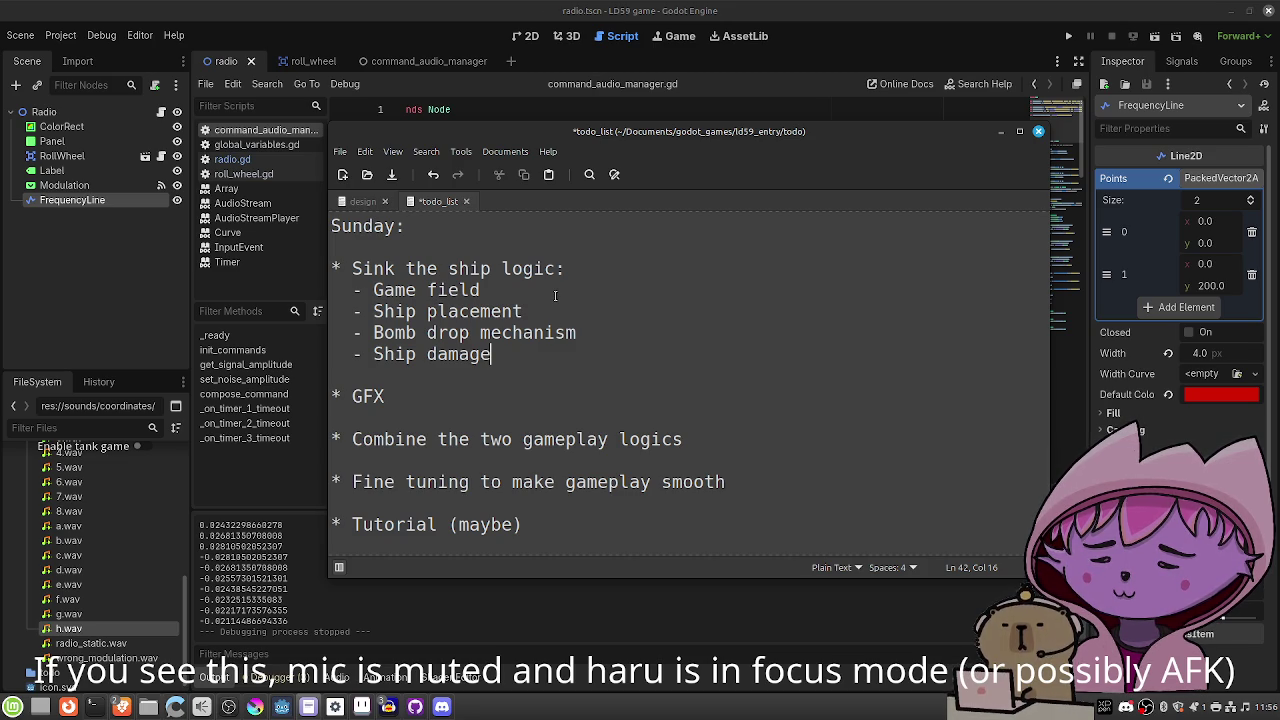
# Return to Godot, glance at radio.gd, and reopen command_audio_manager.gd.
pyautogui.hotkey('alt', 'Tab')
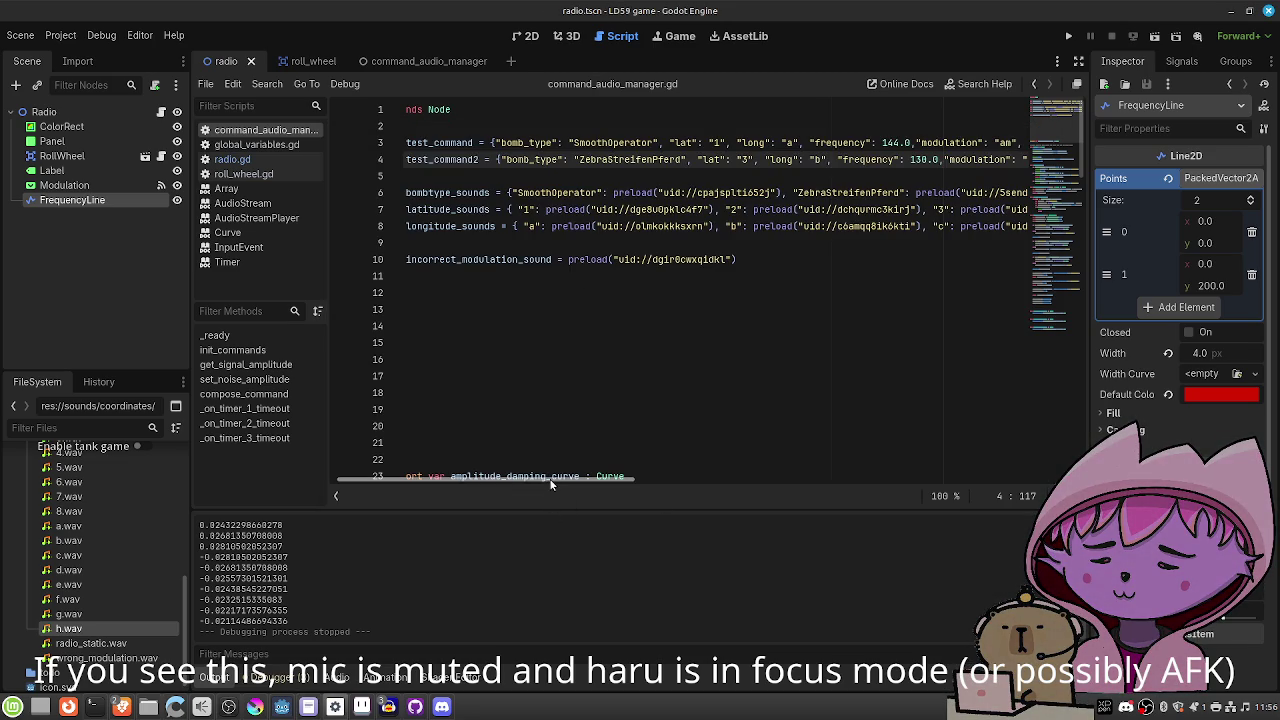
pyautogui.moveTo(550, 484); pyautogui.dragTo(532, 484)
pyautogui.click(549, 326)
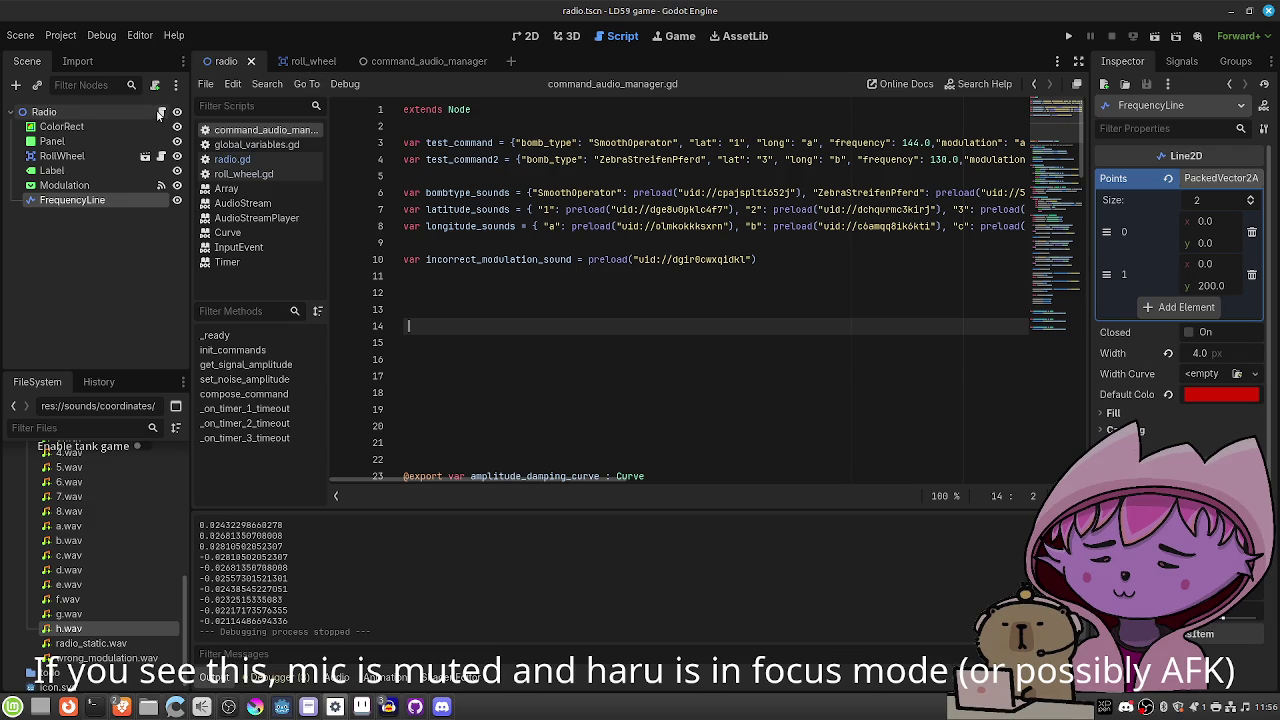
pyautogui.click(161, 112)
pyautogui.scroll(-1, 617, 233)
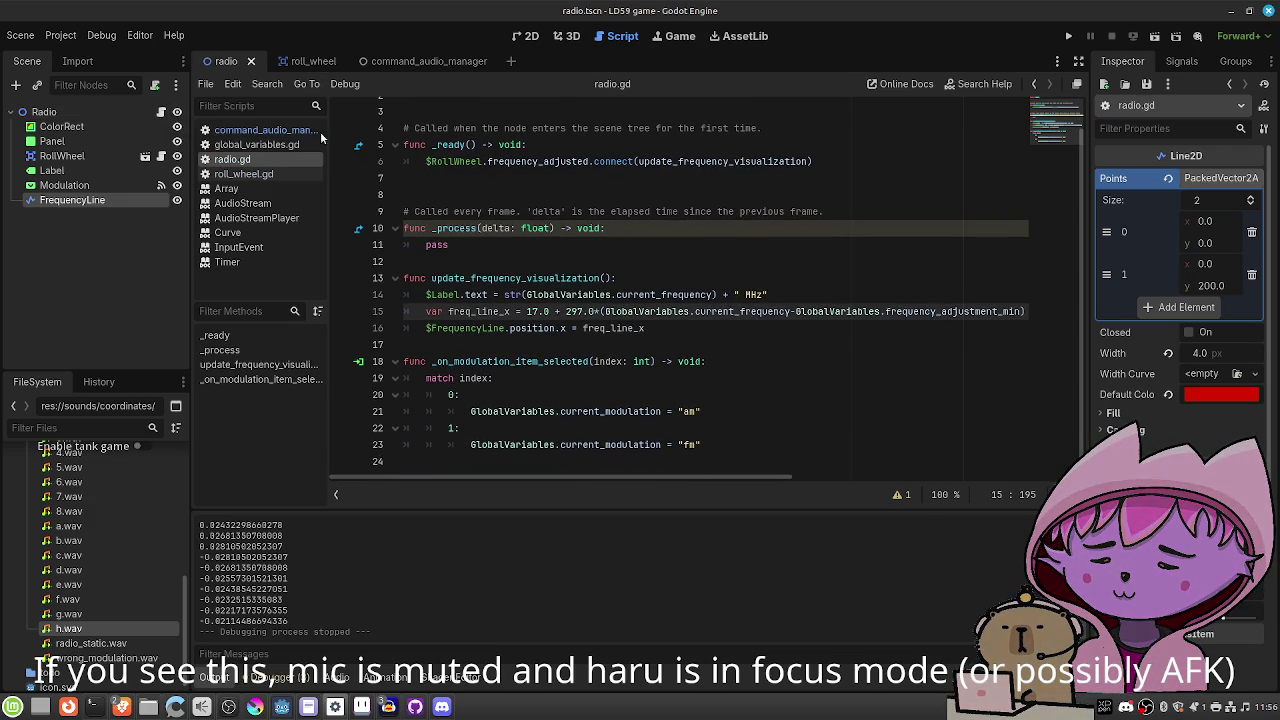
pyautogui.scroll(2, 335, 145)
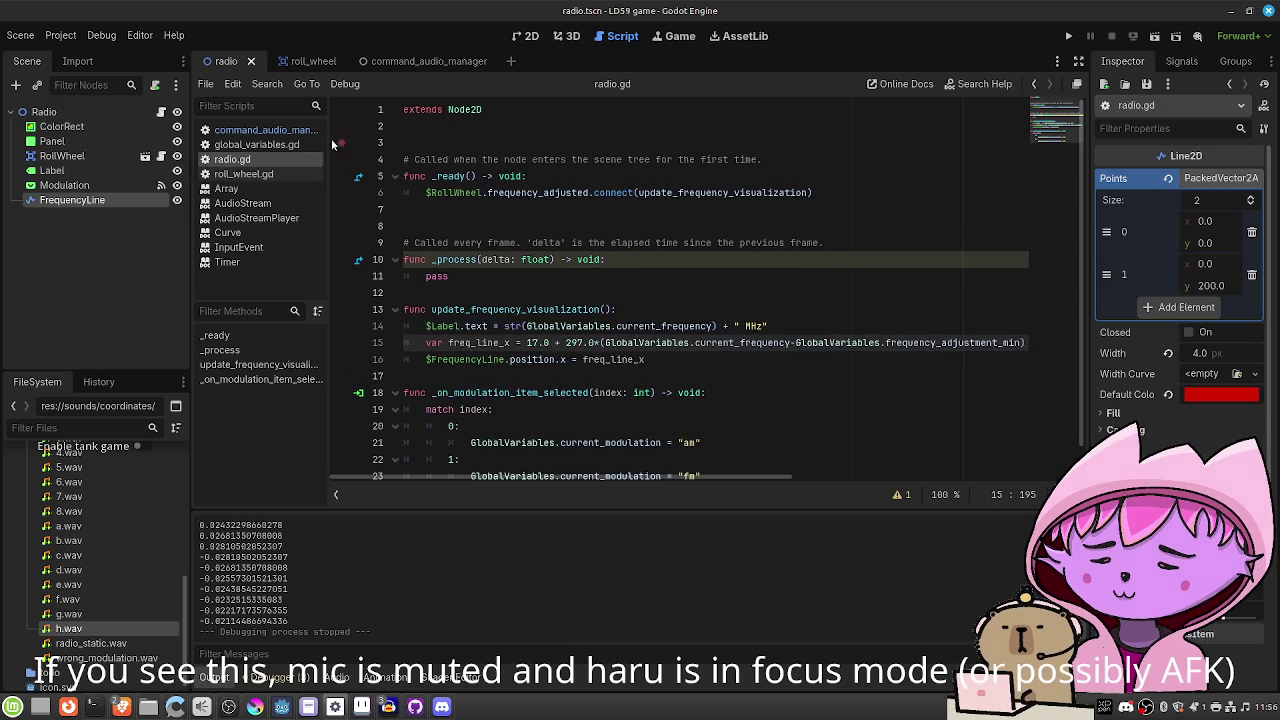
pyautogui.click(262, 130)
# Delete the blank lines 14–18 above the amplitude_damping_curve export.
pyautogui.scroll(-3, 586, 334)
pyautogui.click(410, 242)
pyautogui.moveTo(410, 226); pyautogui.dragTo(404, 175)
pyautogui.press('BackSpace')
pyautogui.press('BackSpace')
pyautogui.press('BackSpace')
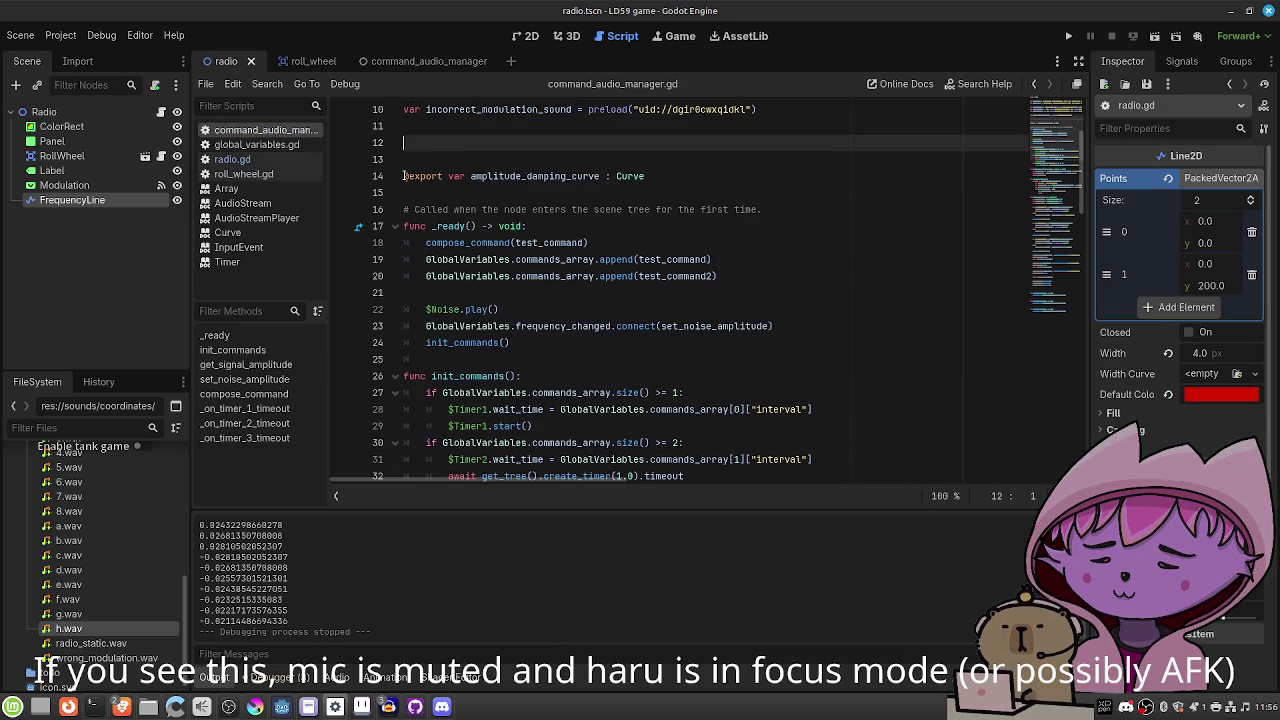
# Look over the init_commands section and the rest of the script, then switch to GitHub Desktop.
pyautogui.scroll(-3, 620, 212)
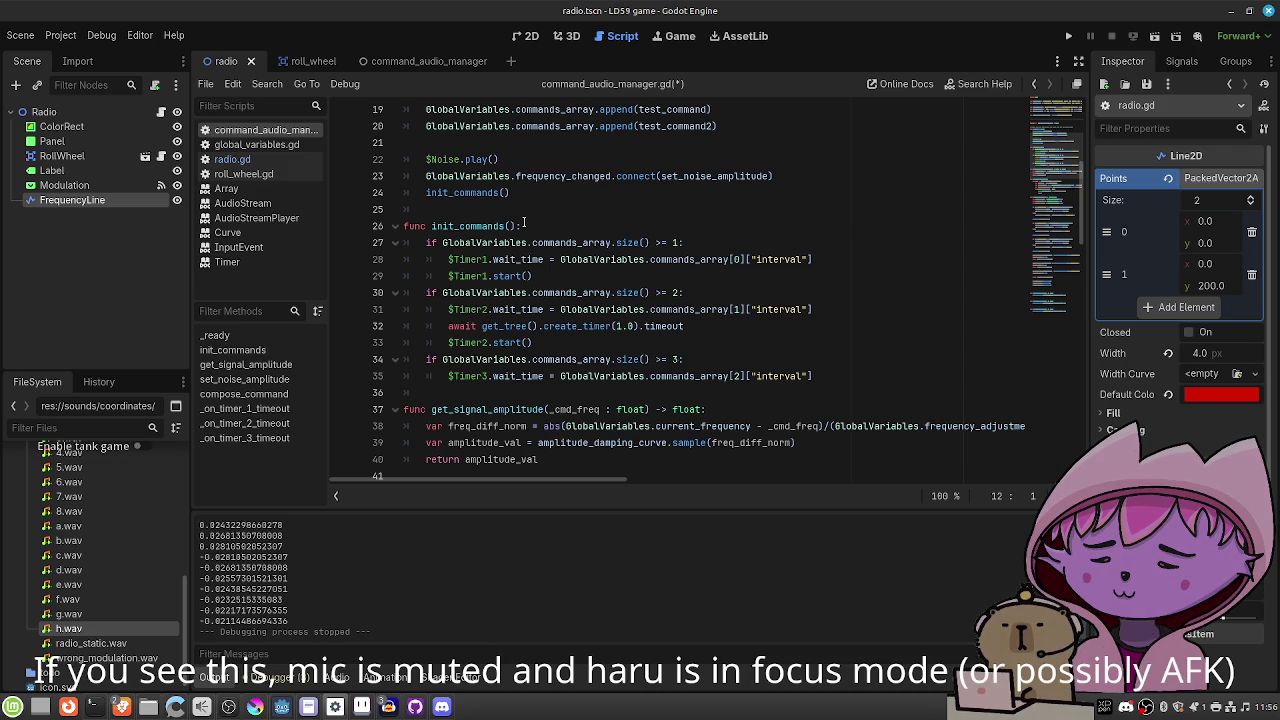
pyautogui.click(524, 222)
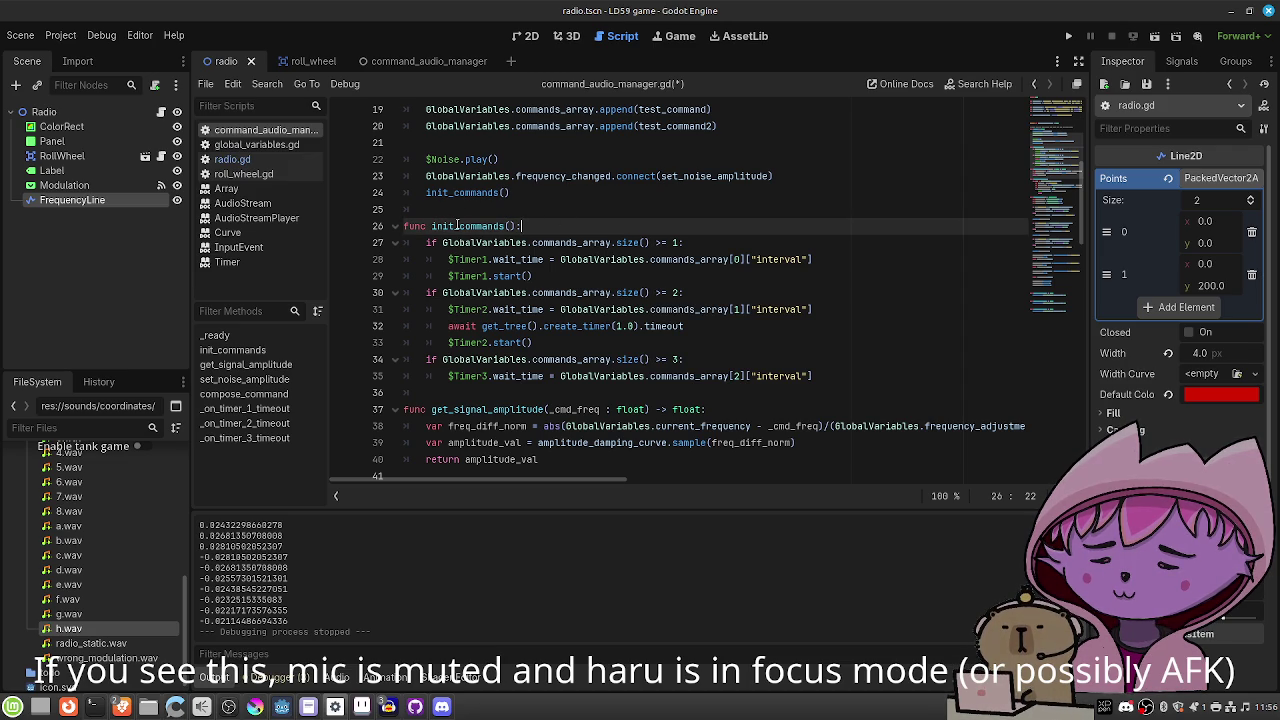
pyautogui.scroll(5, 558, 234)
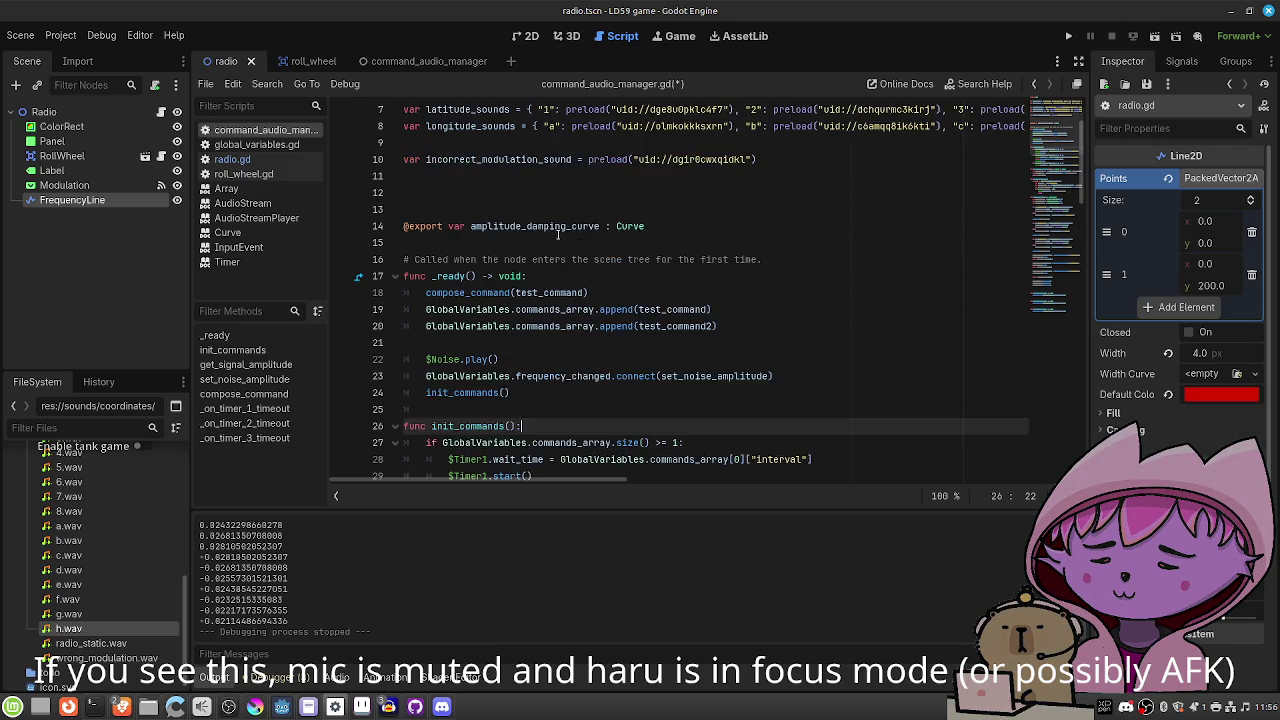
pyautogui.scroll(-2, 558, 234)
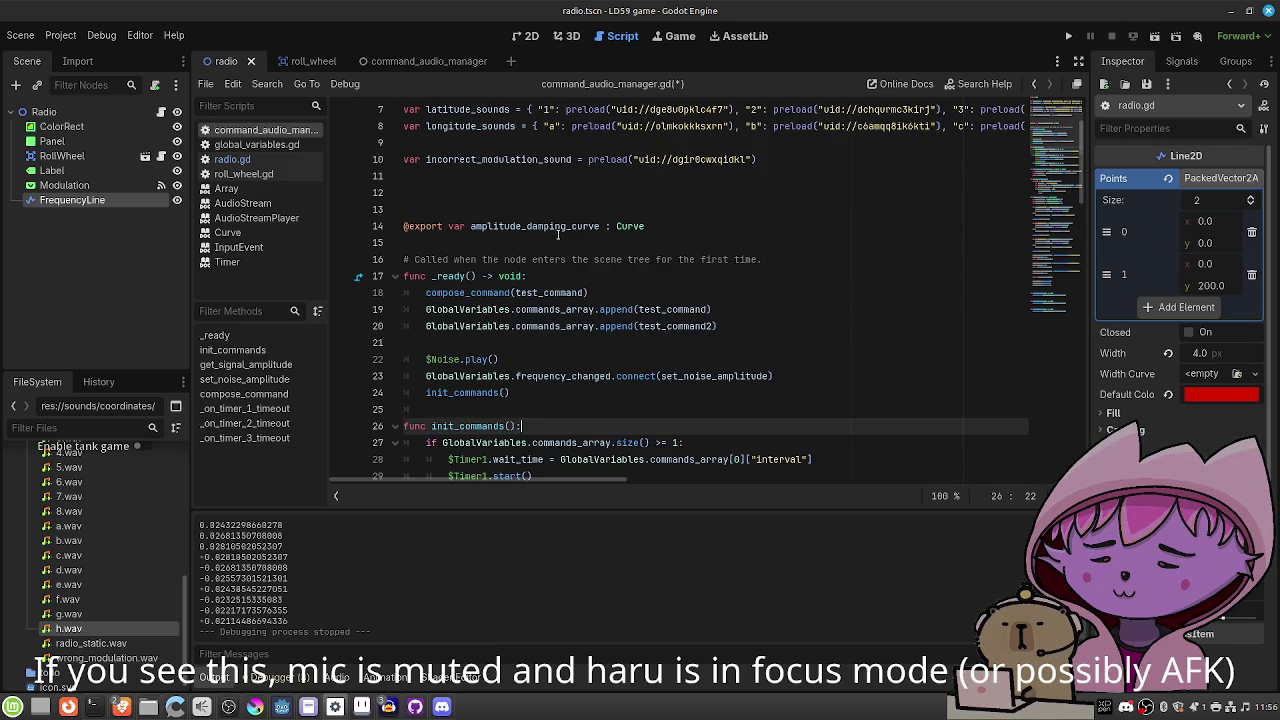
pyautogui.scroll(-1, 558, 234)
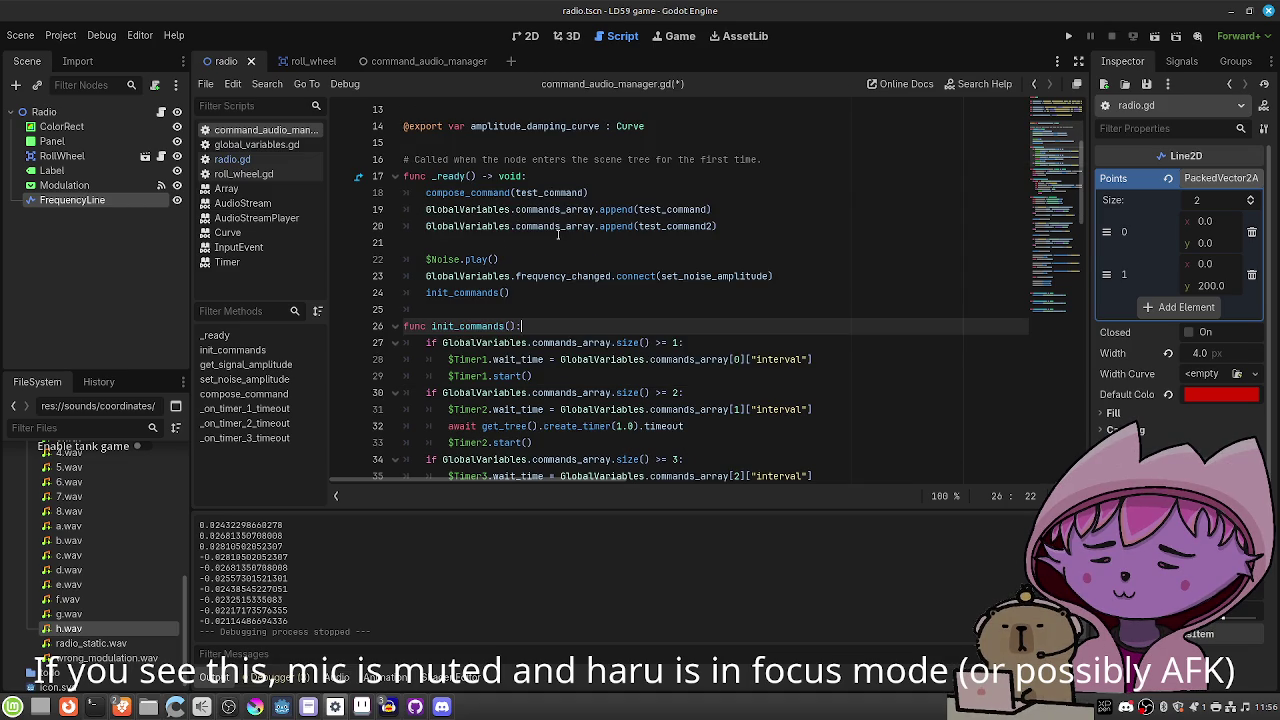
pyautogui.scroll(-1, 558, 234)
pyautogui.scroll(-2, 558, 234)
pyautogui.scroll(-1, 558, 234)
pyautogui.scroll(2, 558, 234)
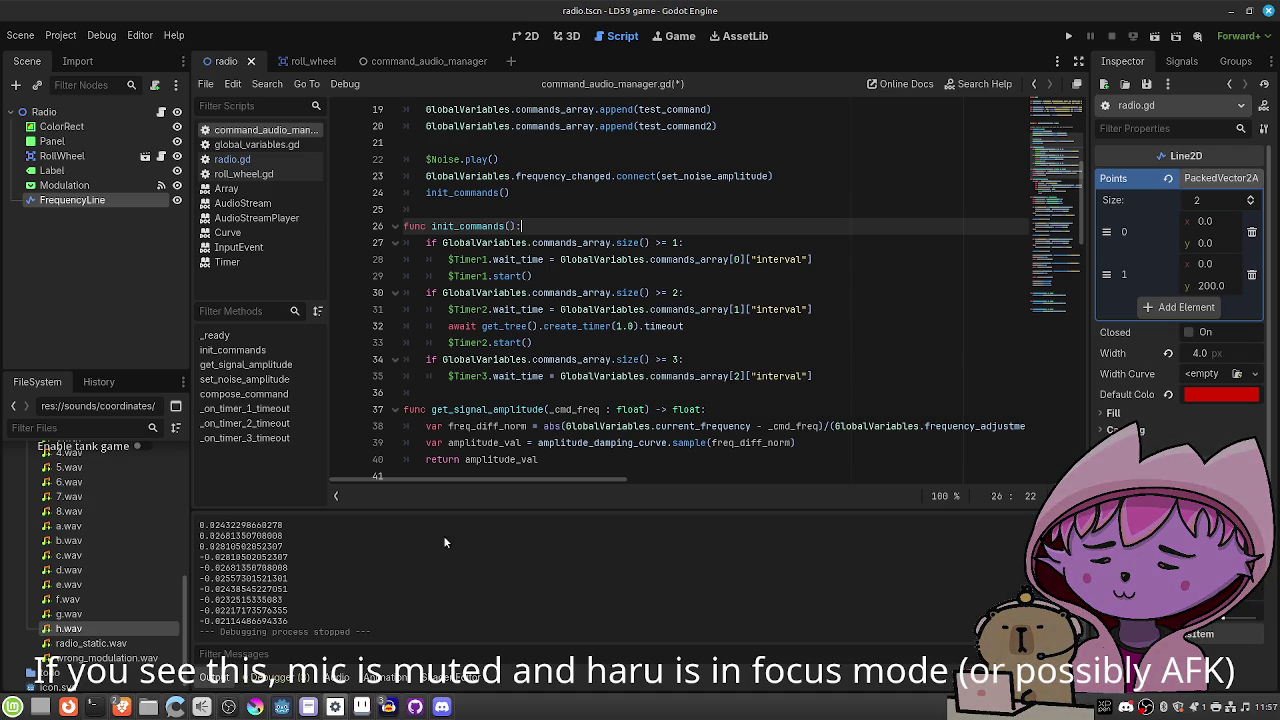
pyautogui.click(415, 706)
# Commit the four changed files to main as 'radio logic done', push to origin, and close GitHub Desktop.
pyautogui.click(203, 580)
pyautogui.write('radio')
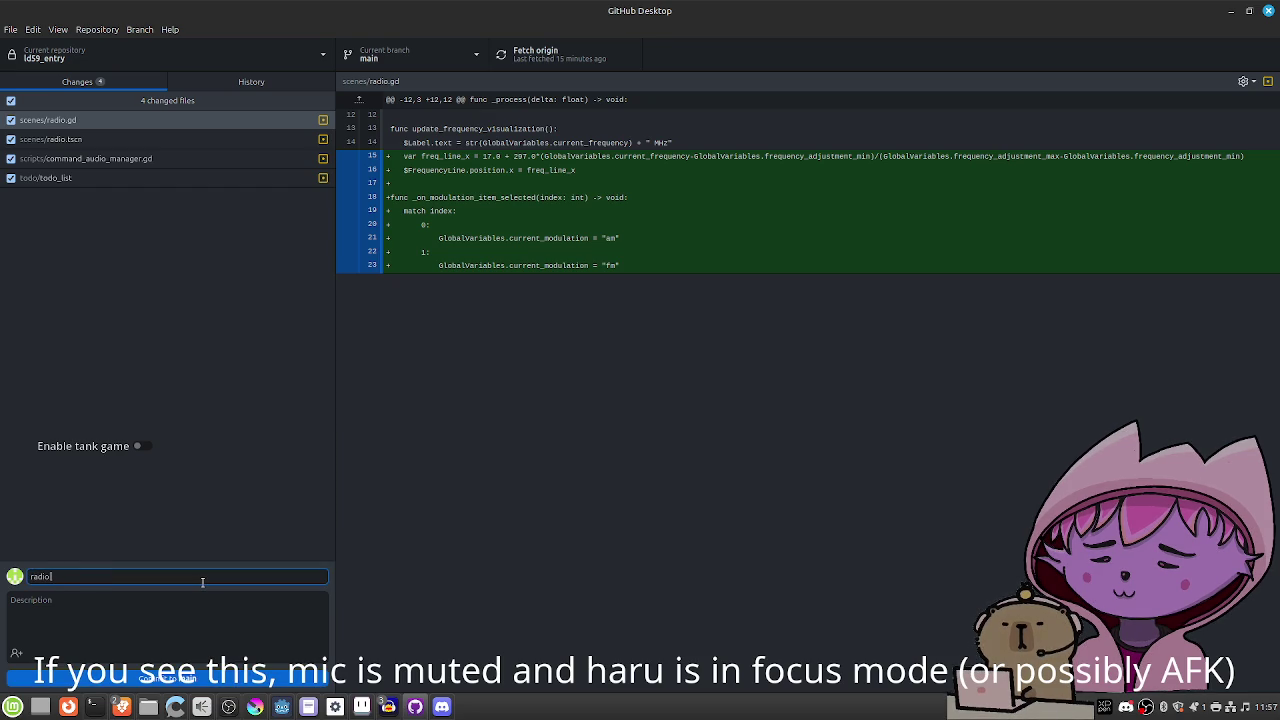
pyautogui.write(' logic done')
pyautogui.click(205, 678)
pyautogui.click(973, 214)
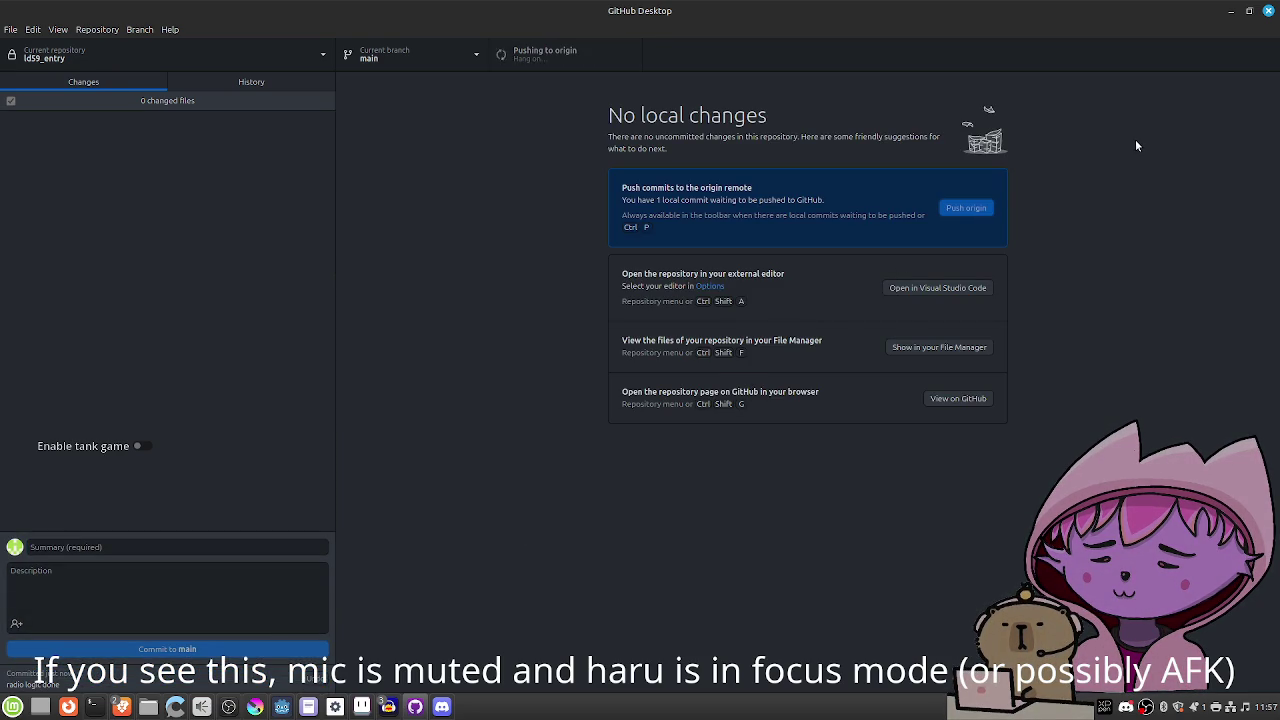
pyautogui.click(1262, 13)
# Look over the script once more, then bring up the idea_sketch concept drawing in Krita.
pyautogui.click(757, 214)
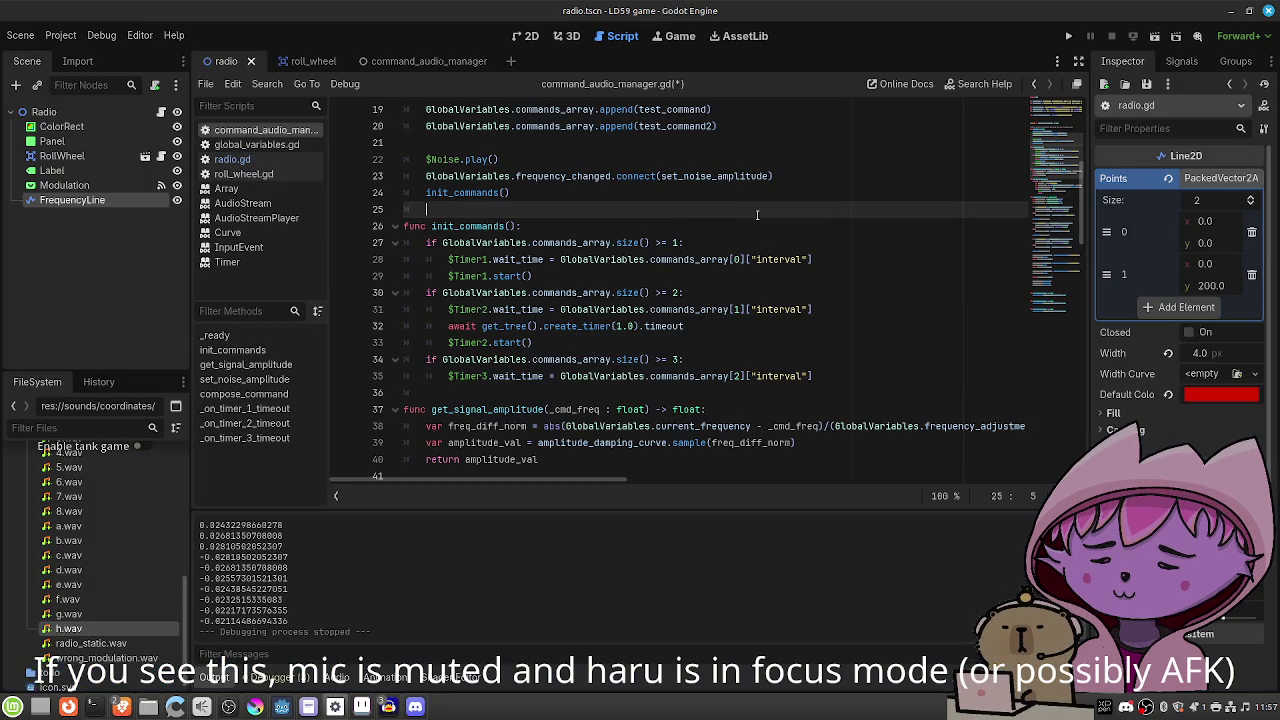
pyautogui.scroll(2, 757, 214)
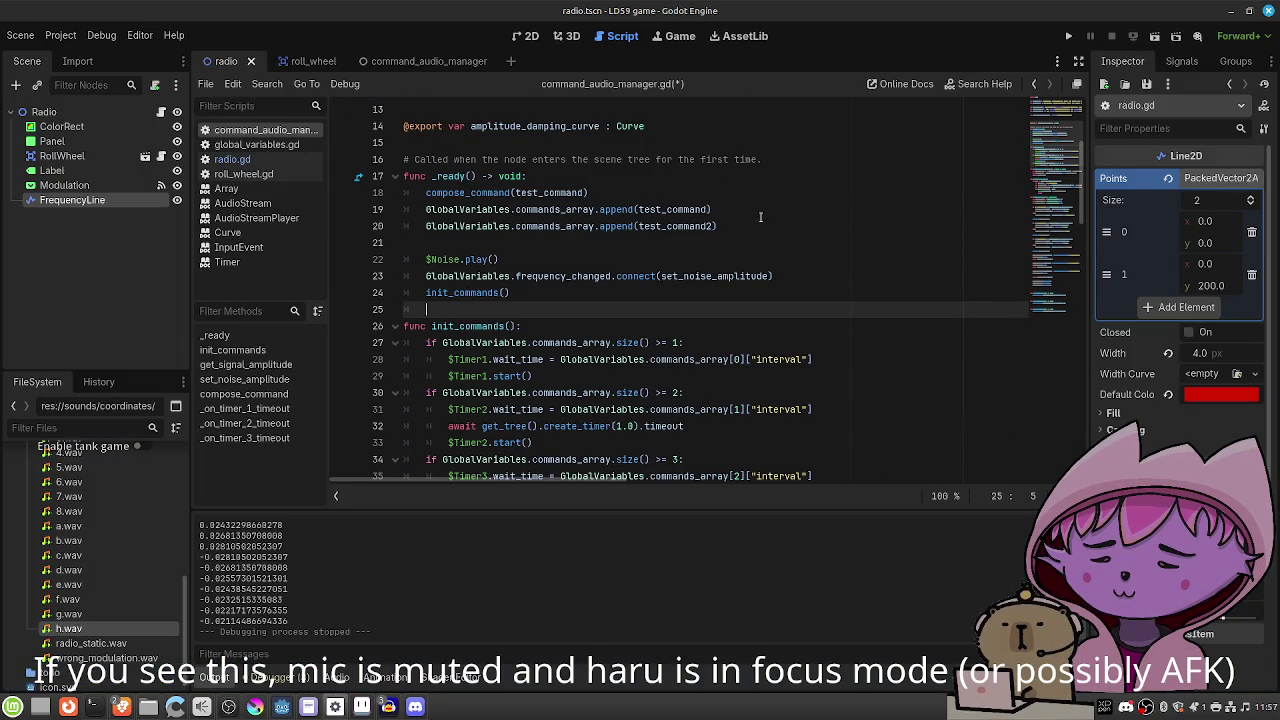
pyautogui.scroll(4, 773, 231)
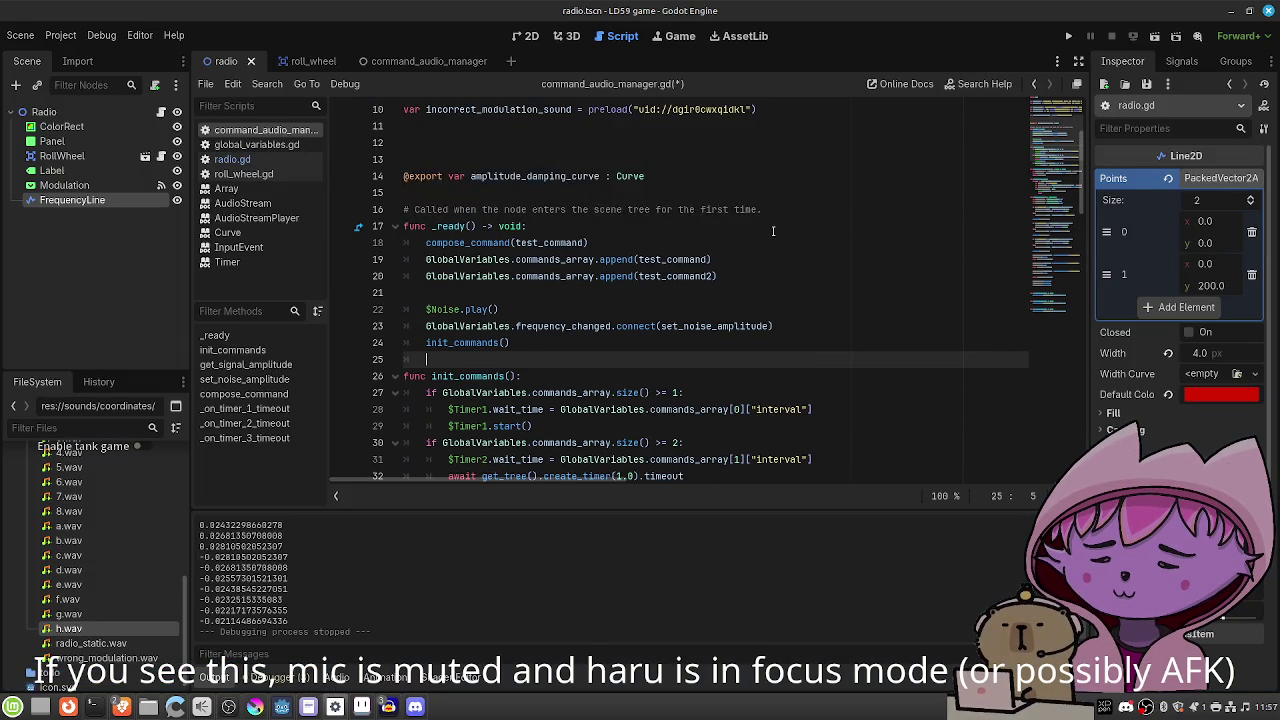
pyautogui.scroll(-2, 773, 231)
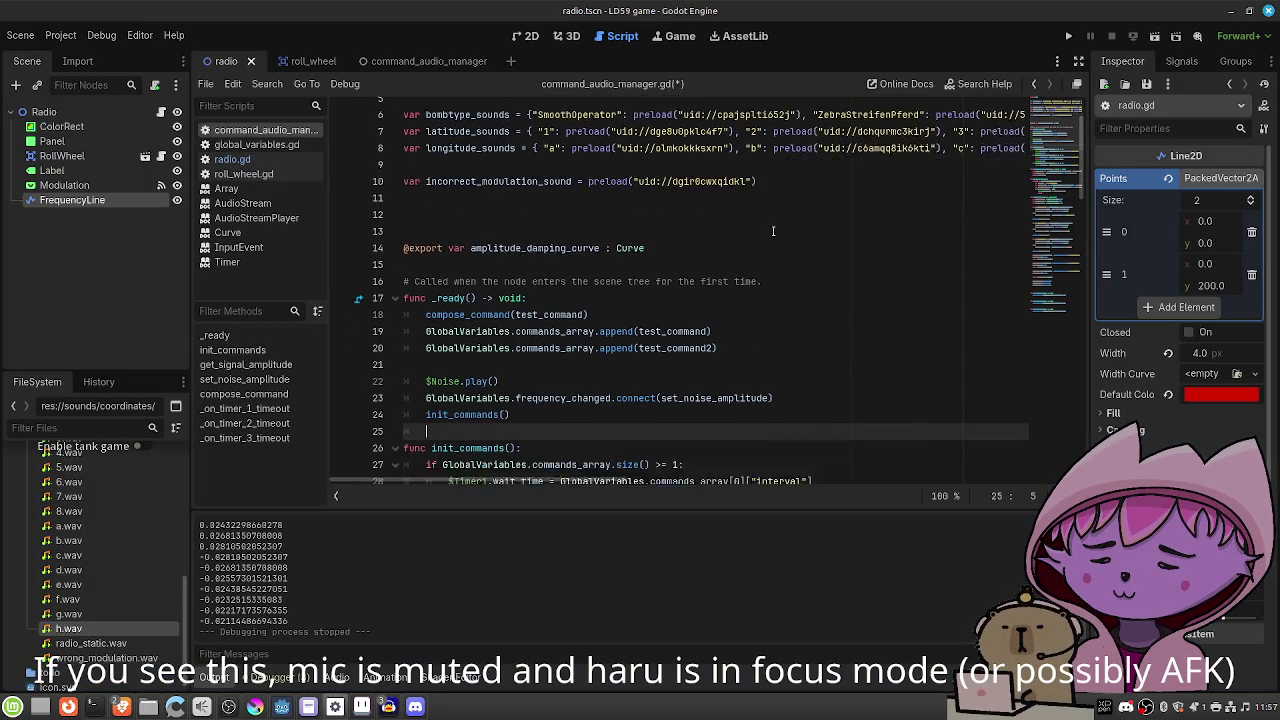
pyautogui.click(255, 707)
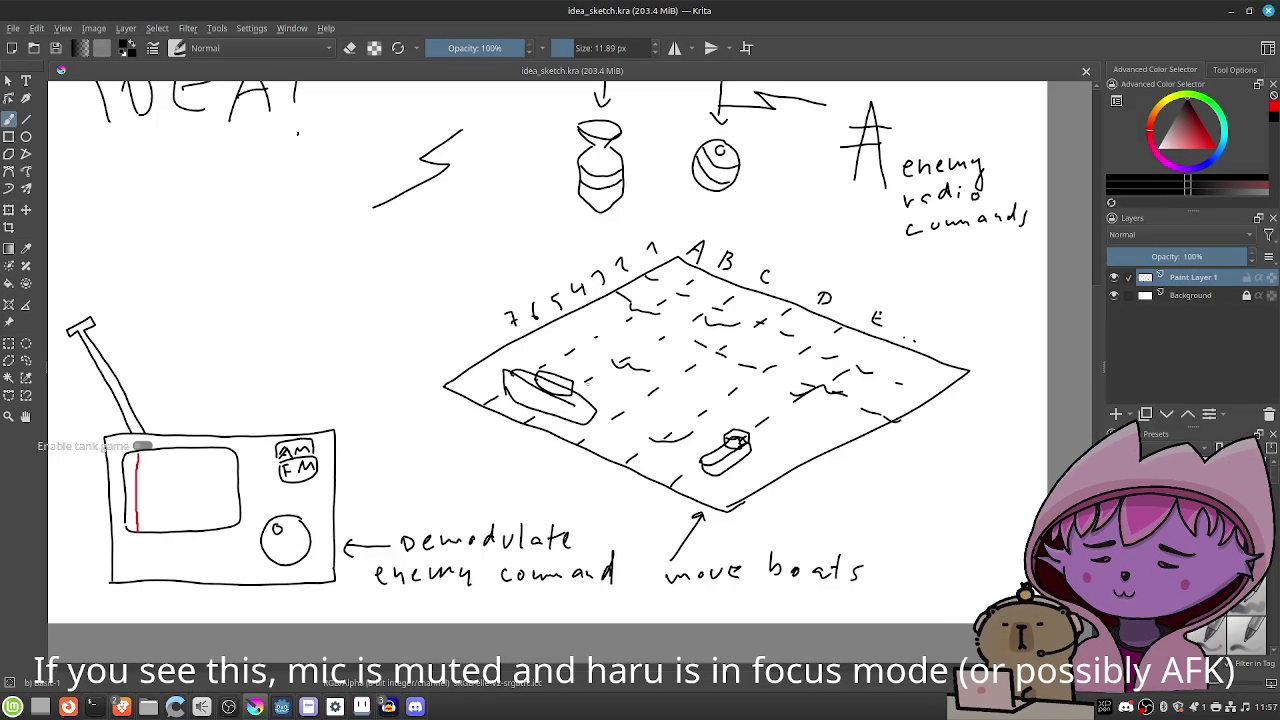
pyautogui.moveTo(690, 355)
pyautogui.mouseDown()
pyautogui.moveTo(665, 360)
pyautogui.moveTo(655, 440)
pyautogui.moveTo(668, 404)
pyautogui.mouseUp()
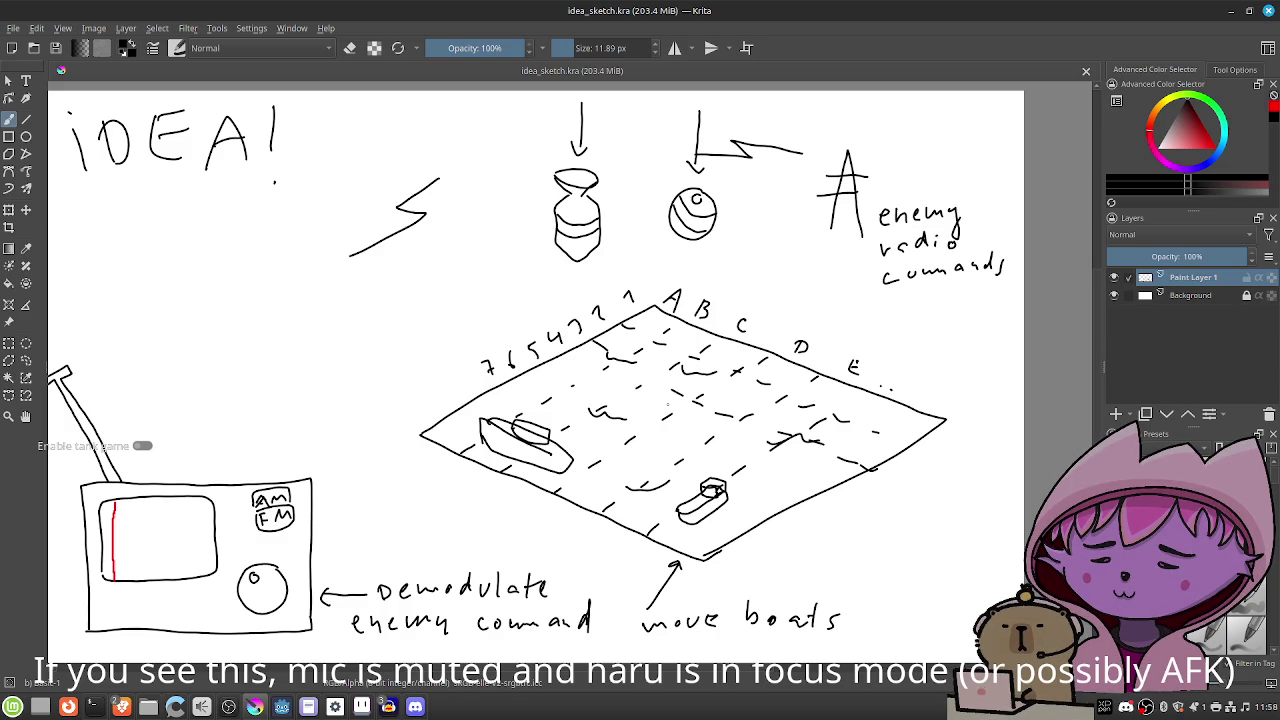
pyautogui.click(307, 707)
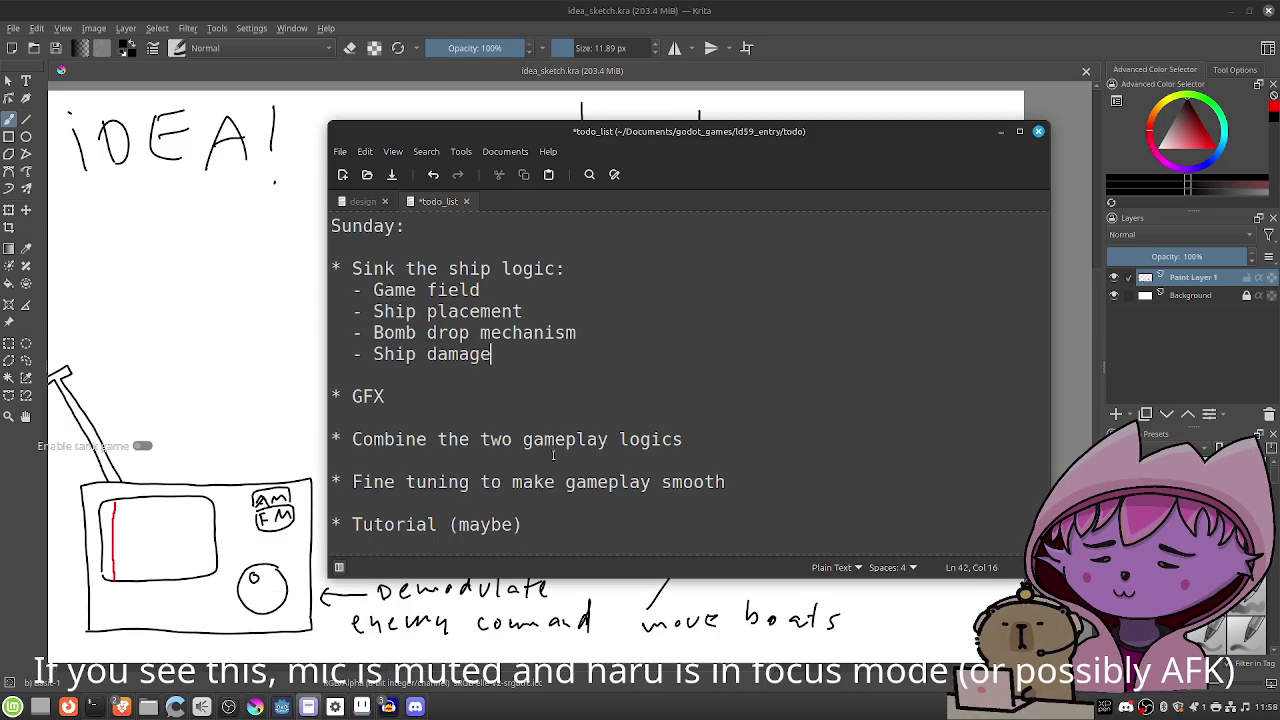
pyautogui.scroll(1, 627, 427)
pyautogui.scroll(2, 627, 427)
pyautogui.scroll(-3, 627, 427)
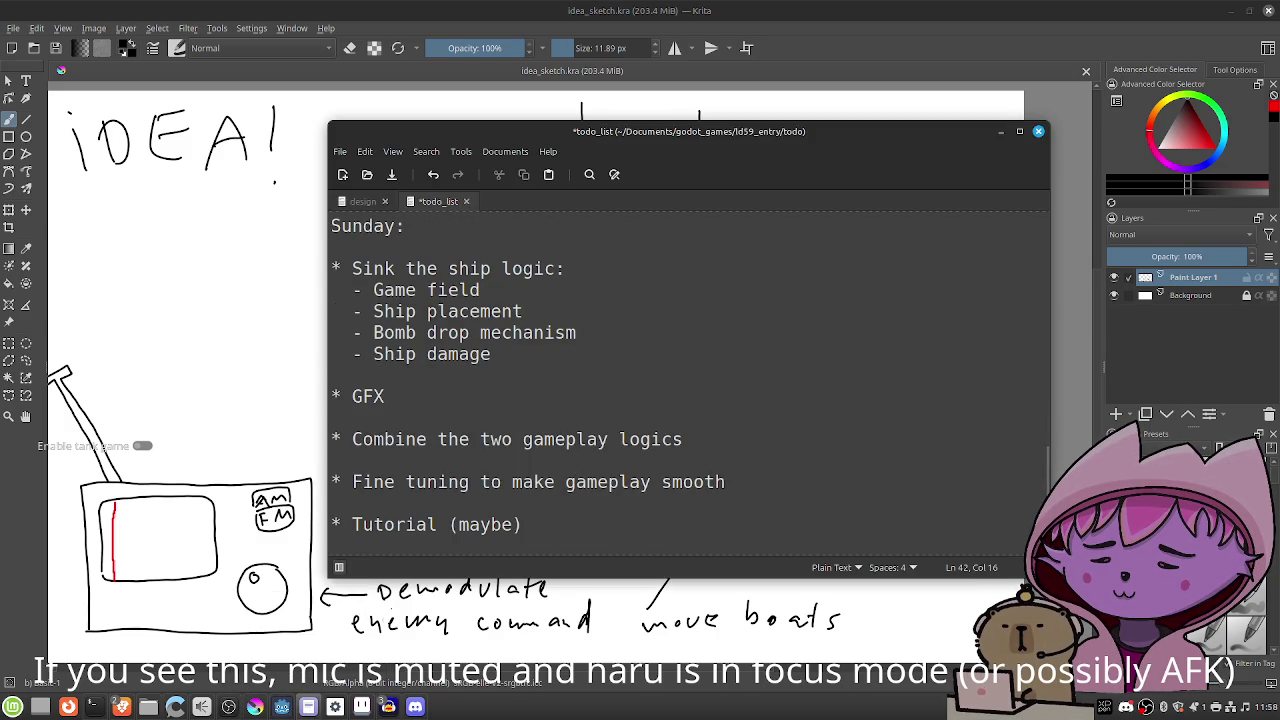
pyautogui.moveTo(320, 710)
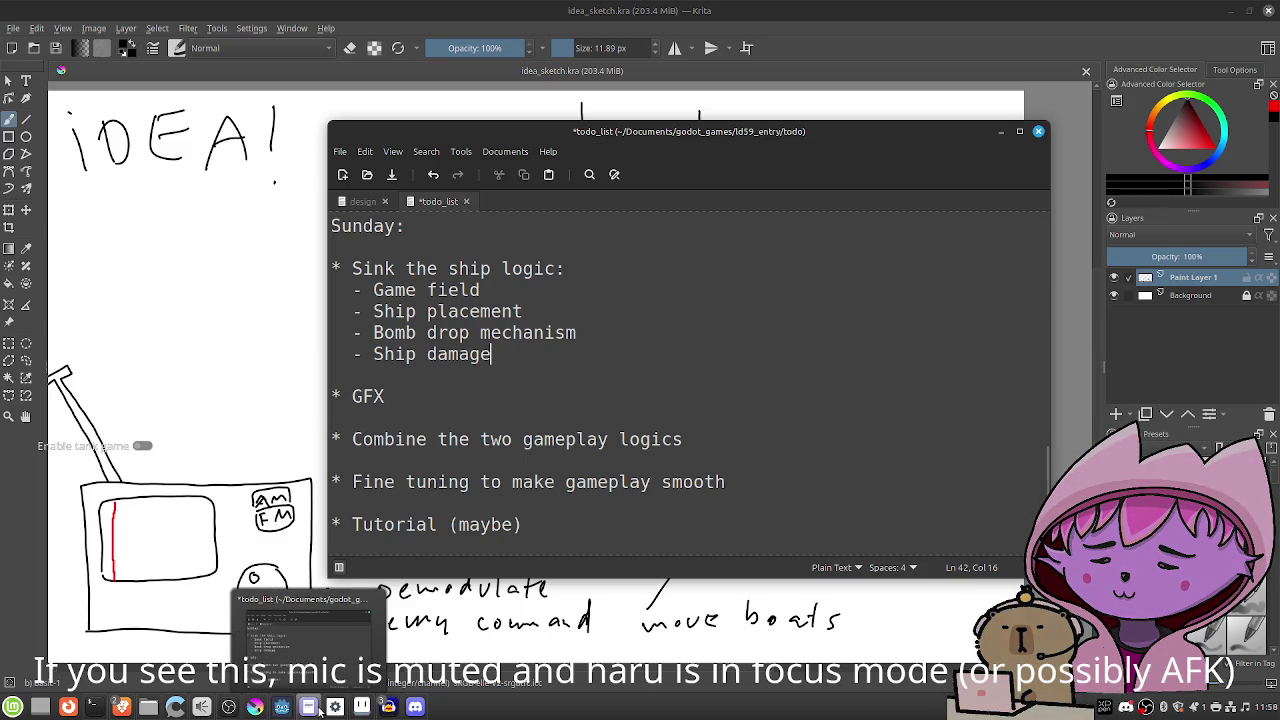
pyautogui.click(319, 708)
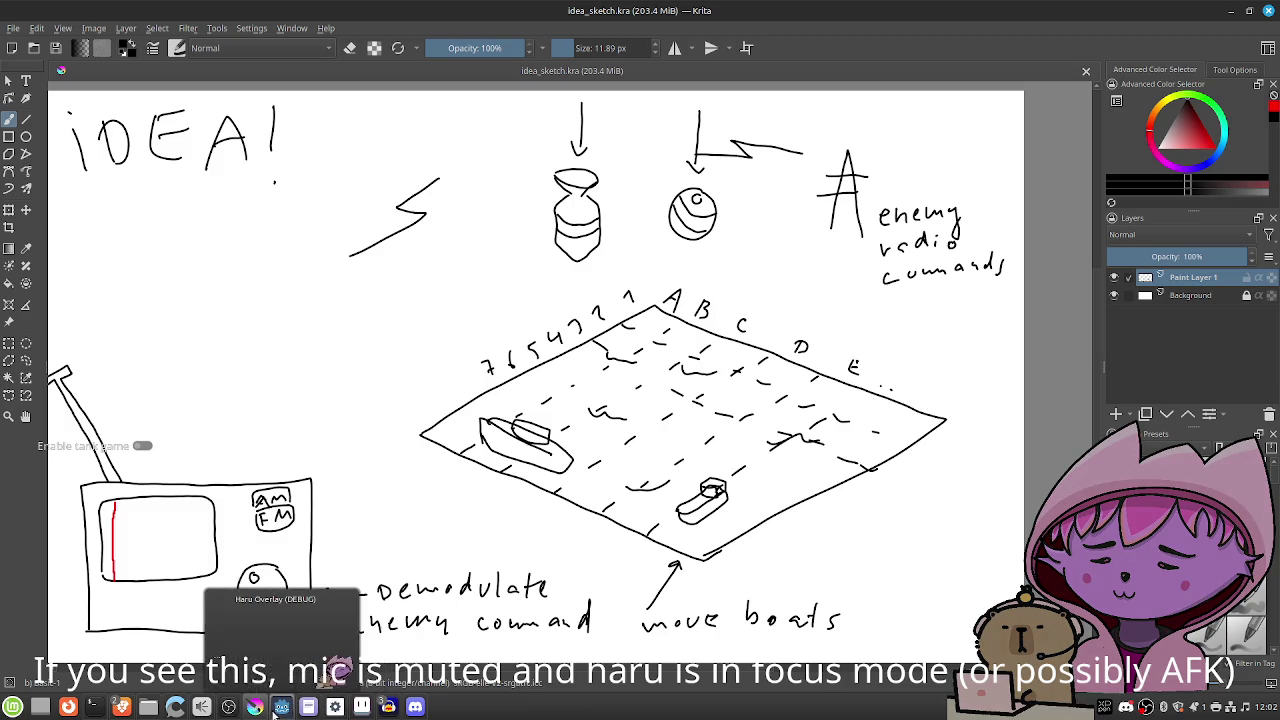
pyautogui.moveTo(240, 713)
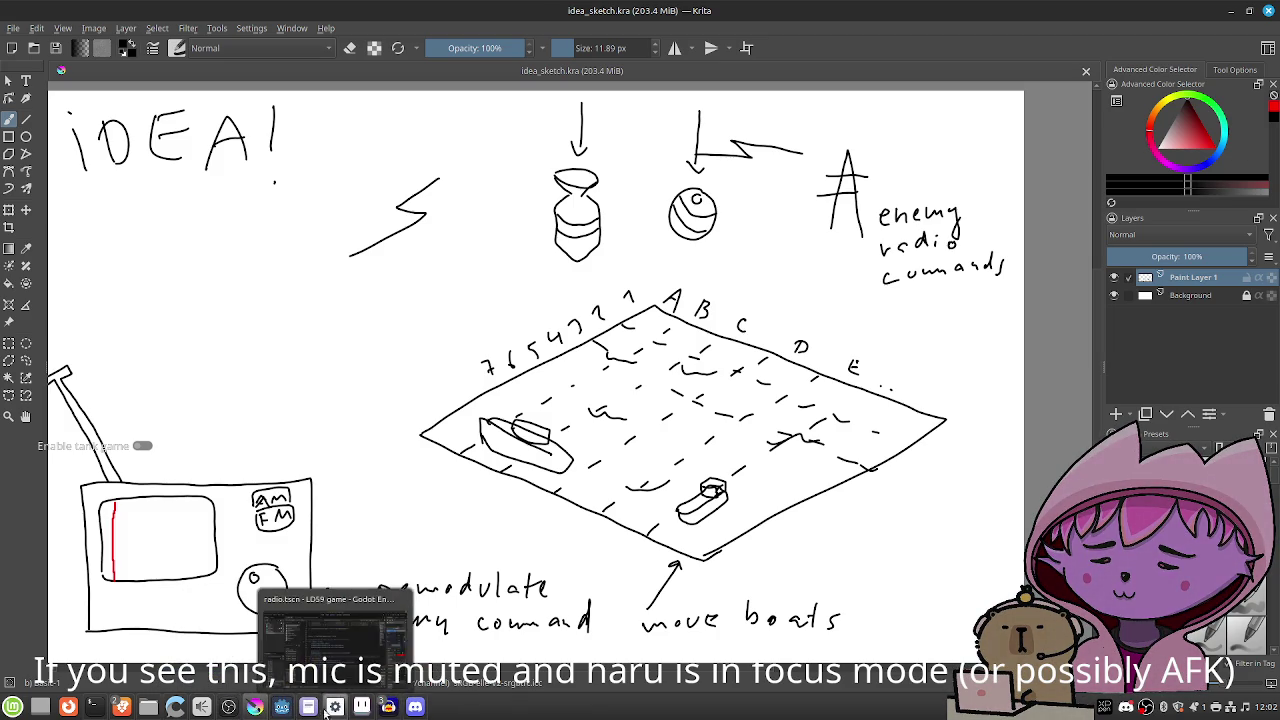
pyautogui.moveTo(284, 712)
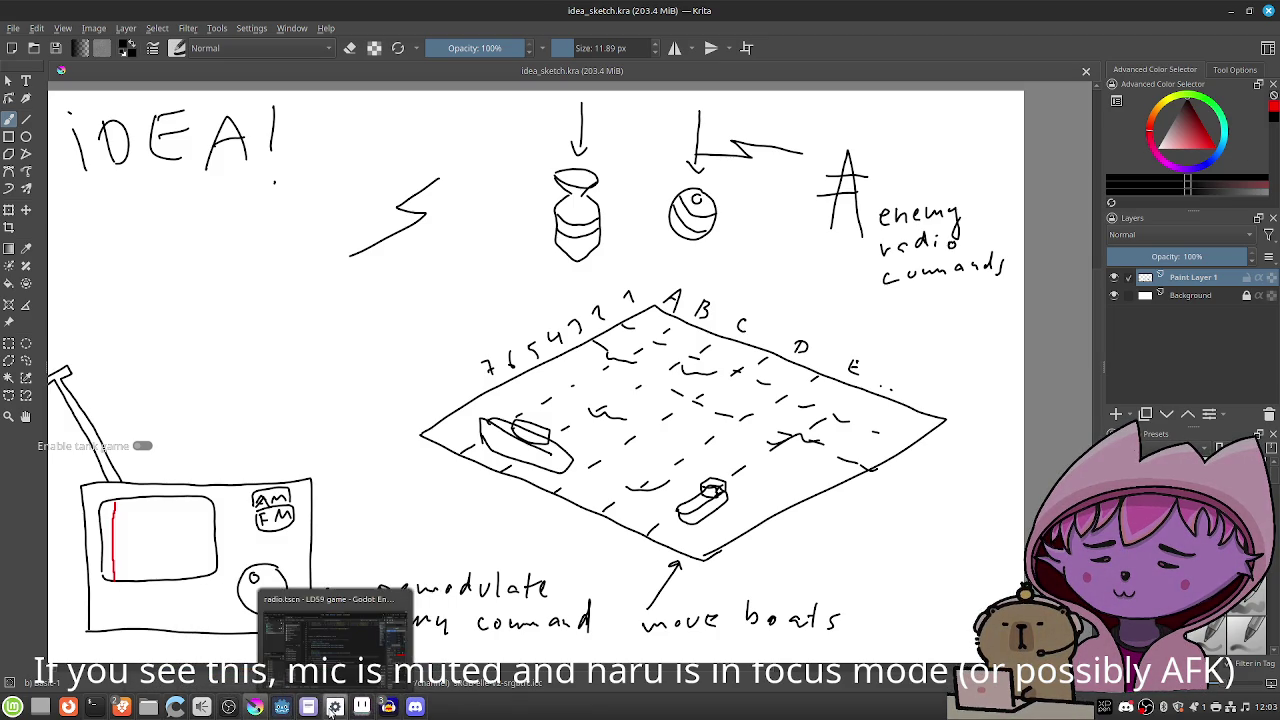
# Back in Godot, search the help for 'label3' and dismiss the search without opening a page.
pyautogui.click(331, 710)
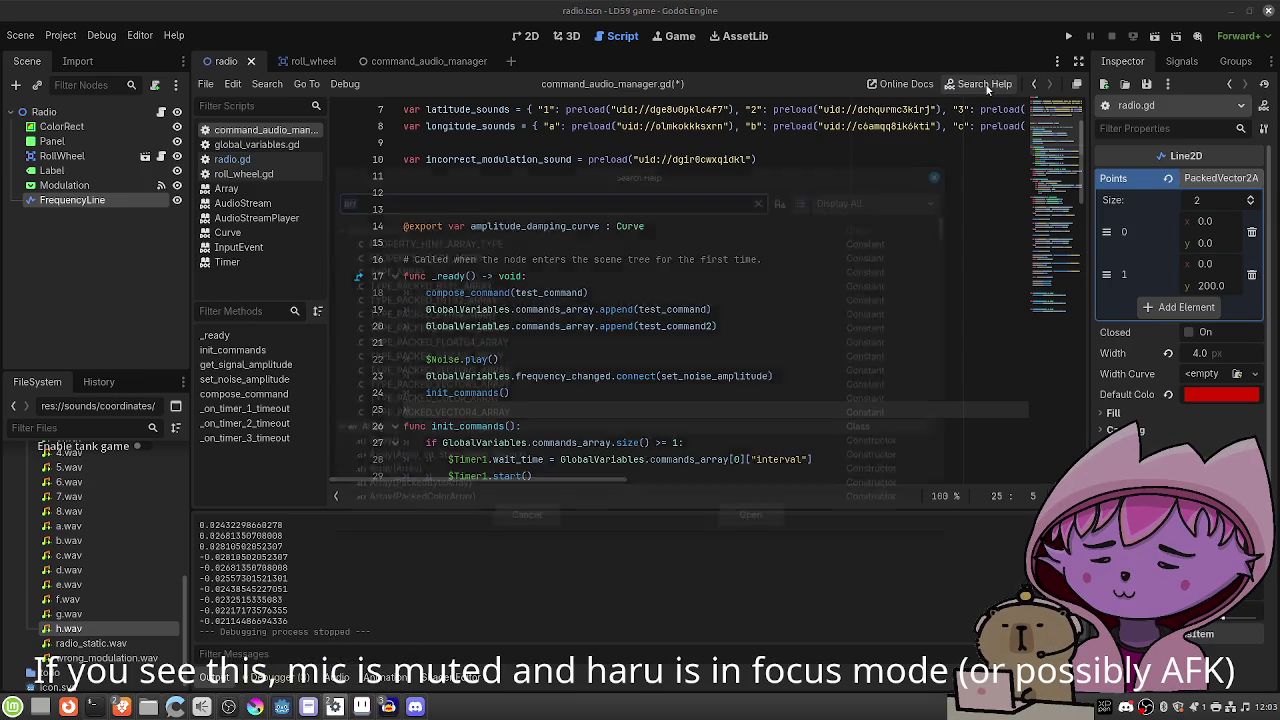
pyautogui.click(987, 88)
pyautogui.write('label3')
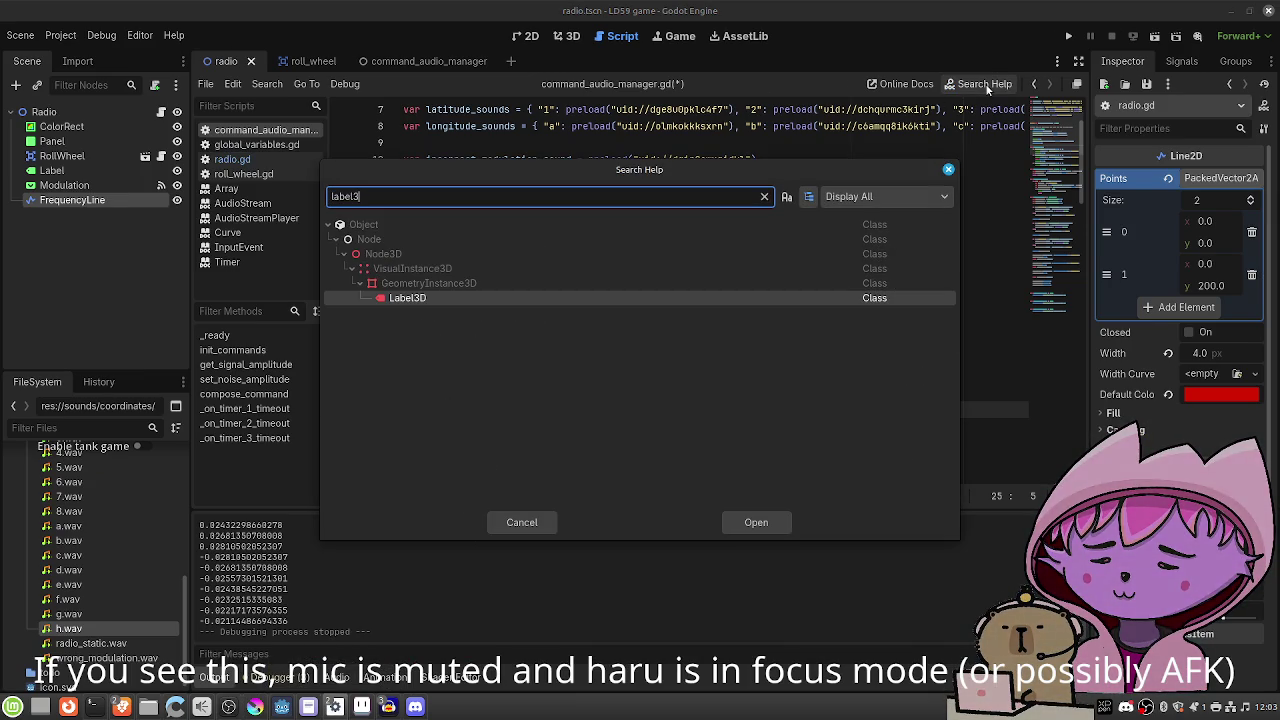
pyautogui.press('Escape')
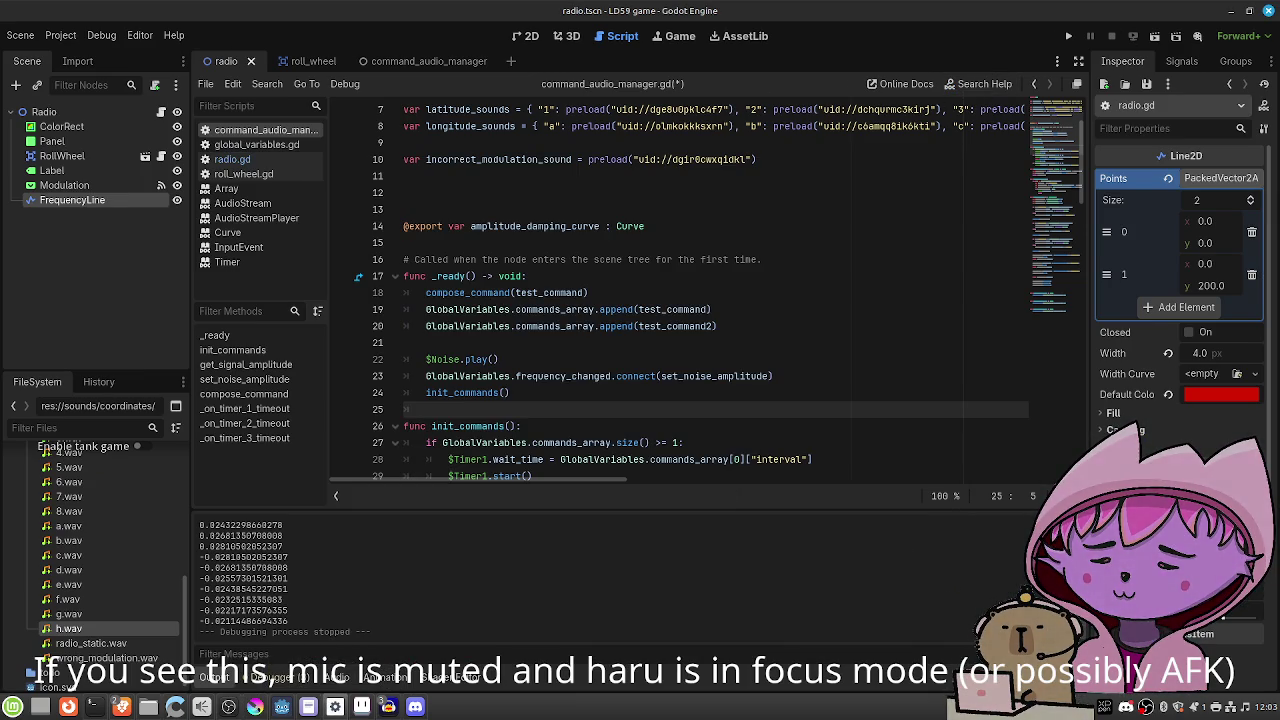
# Minimize Godot and bring Xed's design document to the front.
pyautogui.click(1231, 10)
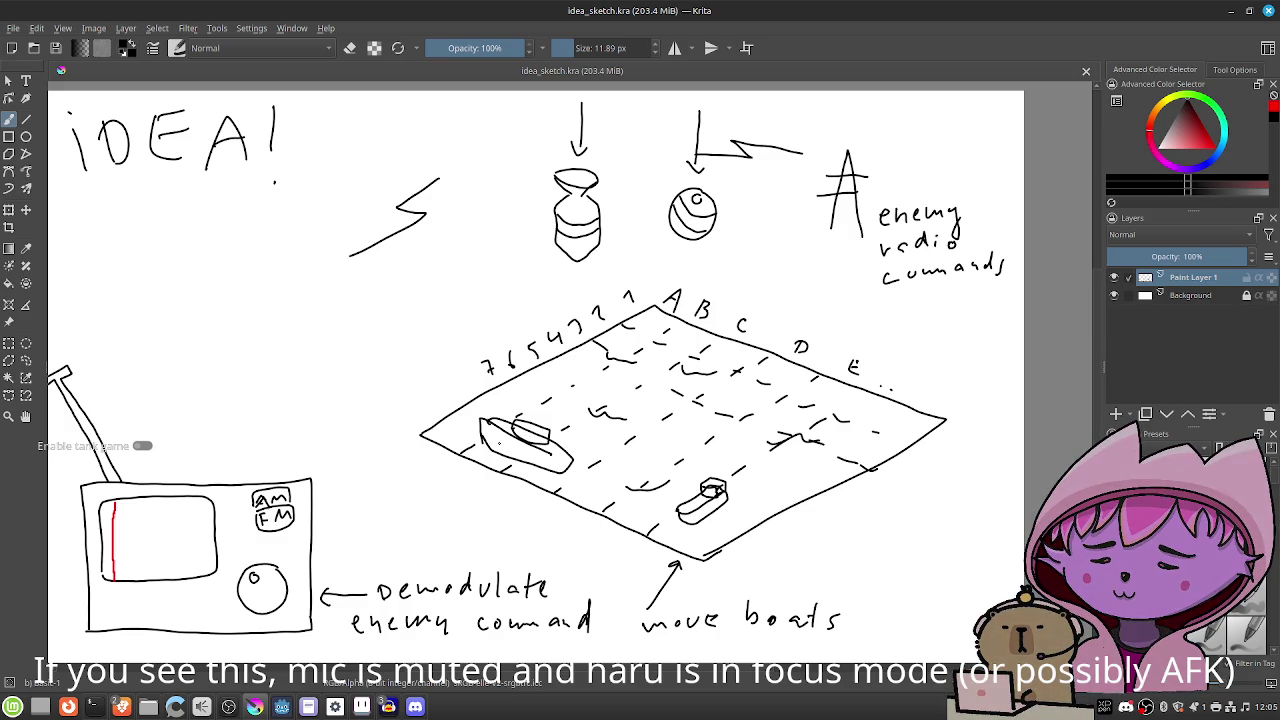
pyautogui.moveTo(310, 708)
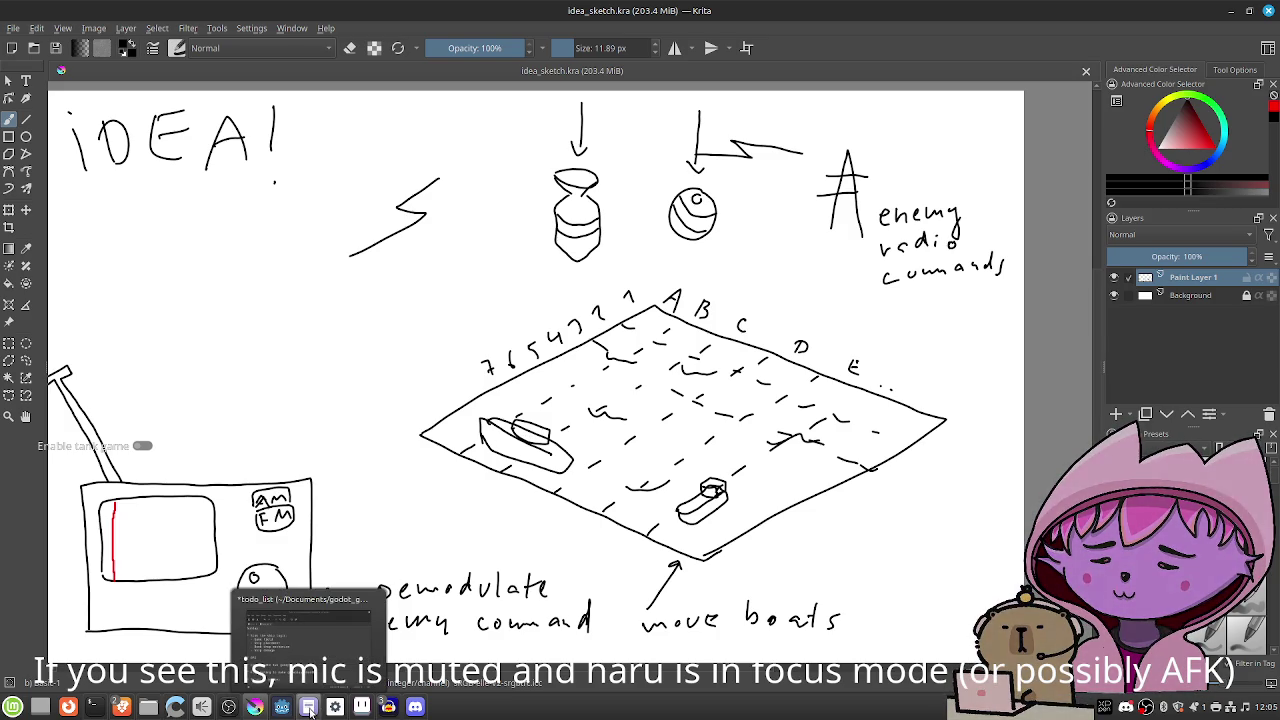
pyautogui.click(310, 708)
pyautogui.click(362, 201)
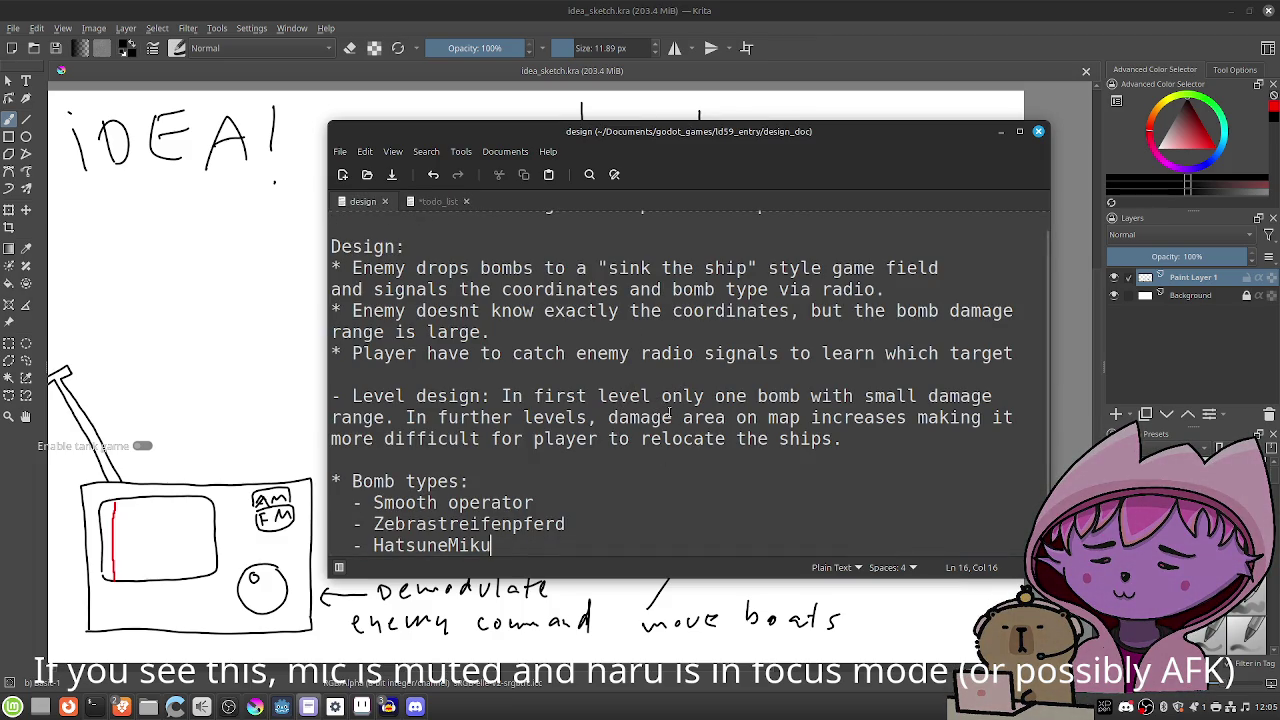
# Insert a '- "Sink the ship" game part:' heading above Bomb types.
pyautogui.click(605, 462)
pyautogui.press('Return')
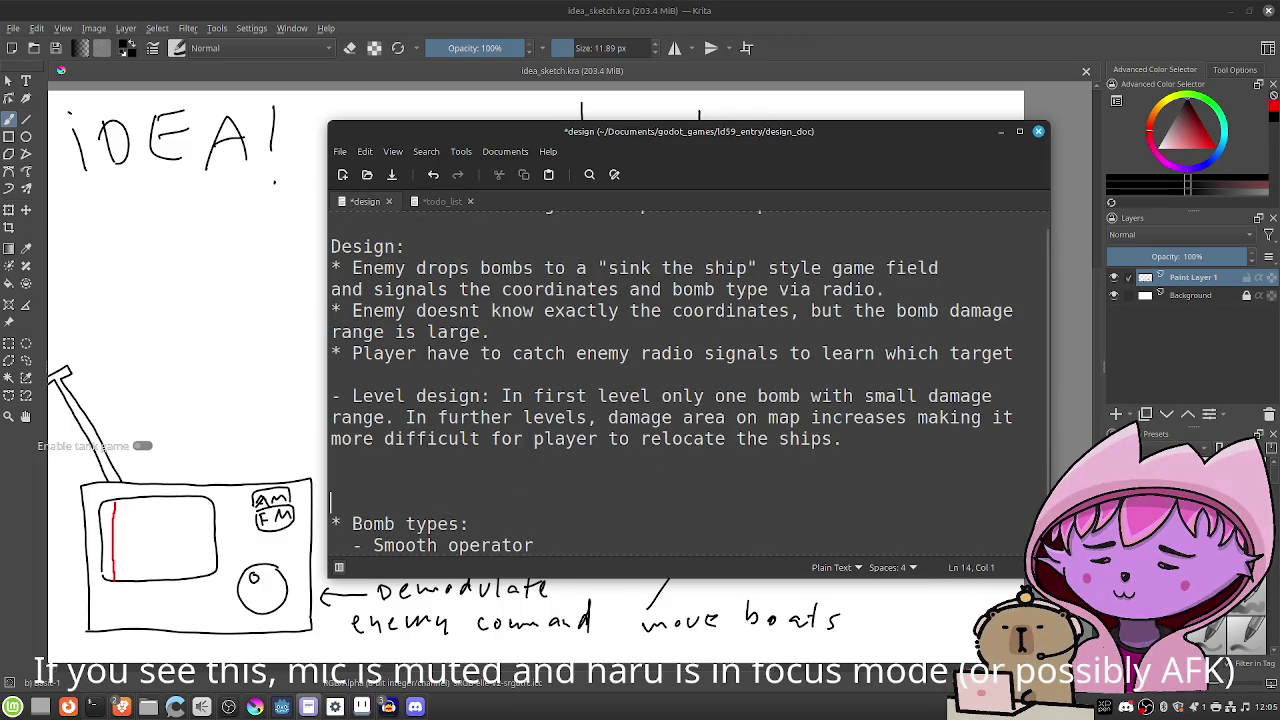
pyautogui.press('Return')
pyautogui.press('Up')
pyautogui.write('- ')
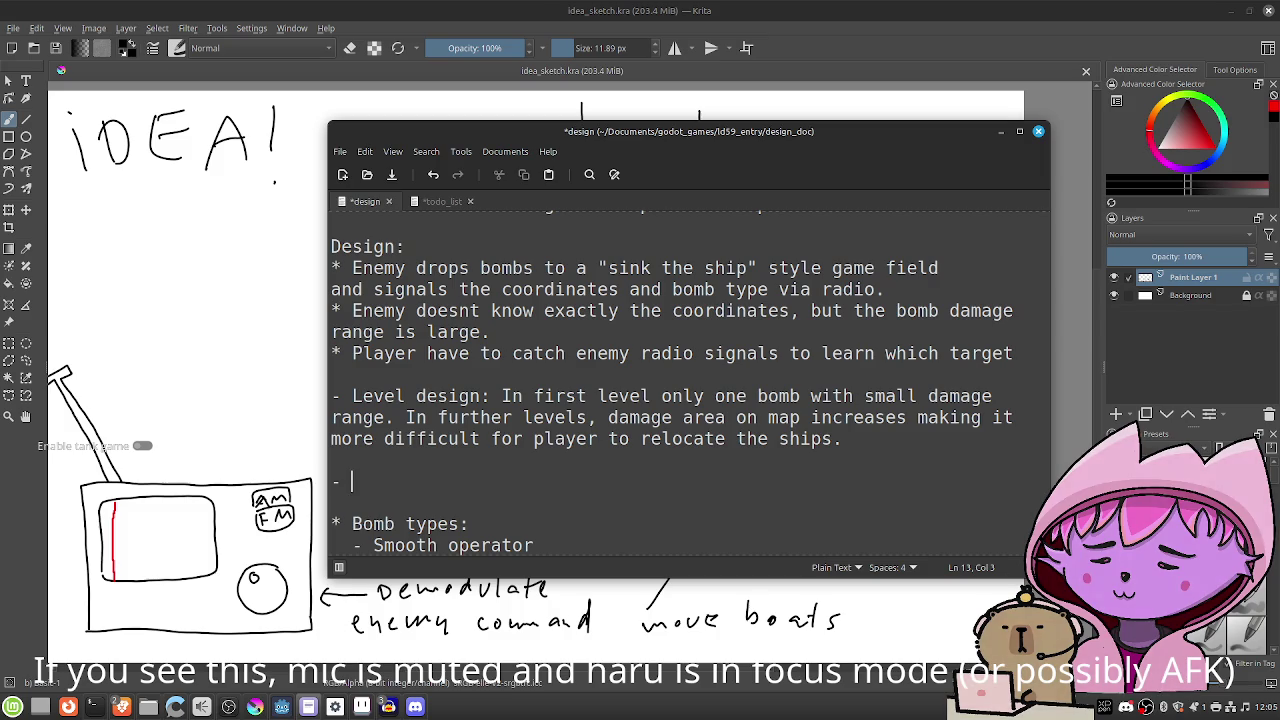
pyautogui.write('"Sink the ship" ')
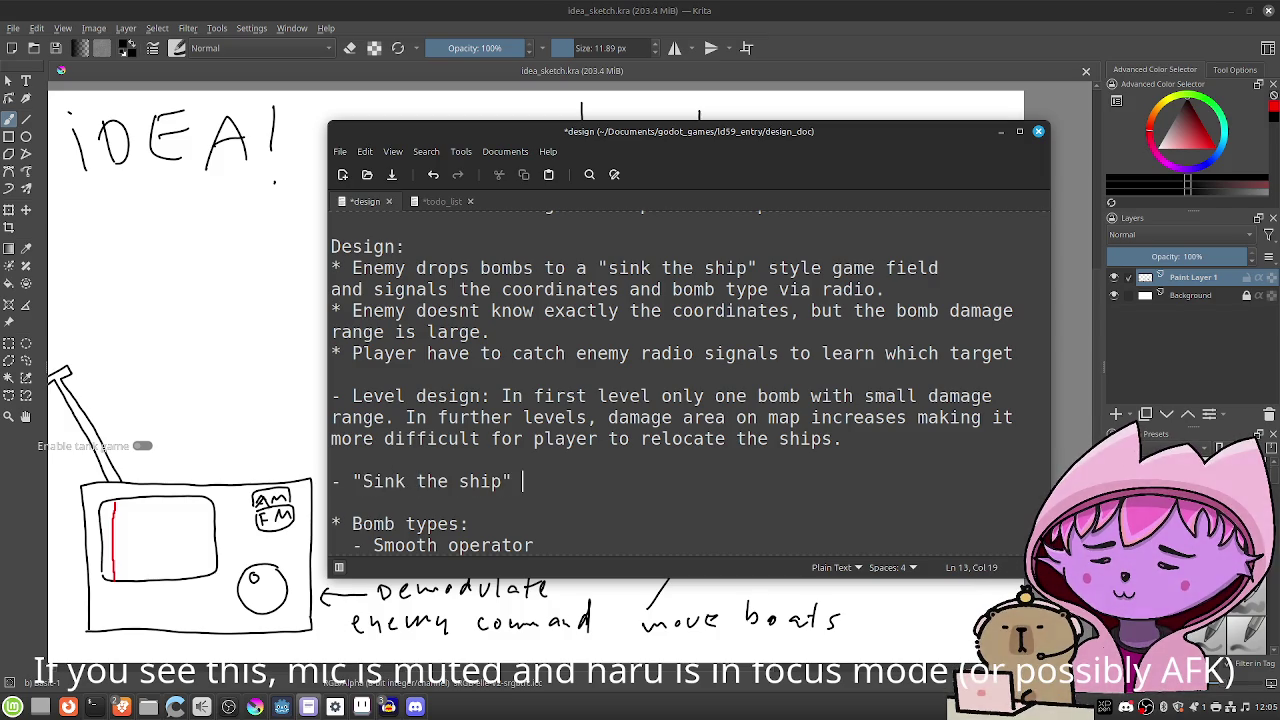
pyautogui.write('game part:')
# Add the bullet '-> continuous gameplay mode: At start one bomb per ~30 seconds'.
pyautogui.press('Return')
pyautogui.write('->')
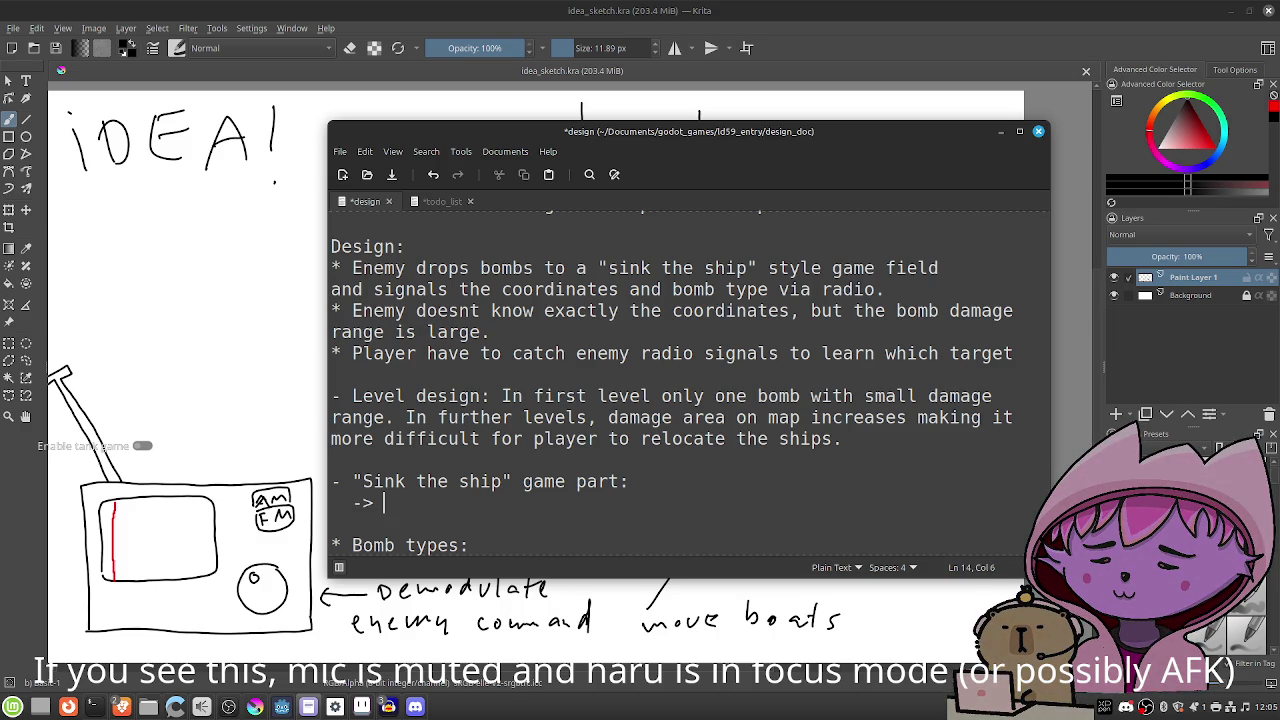
pyautogui.write('cond')
pyautogui.press('BackSpace')
pyautogui.write('tinuous gameplay mode: ')
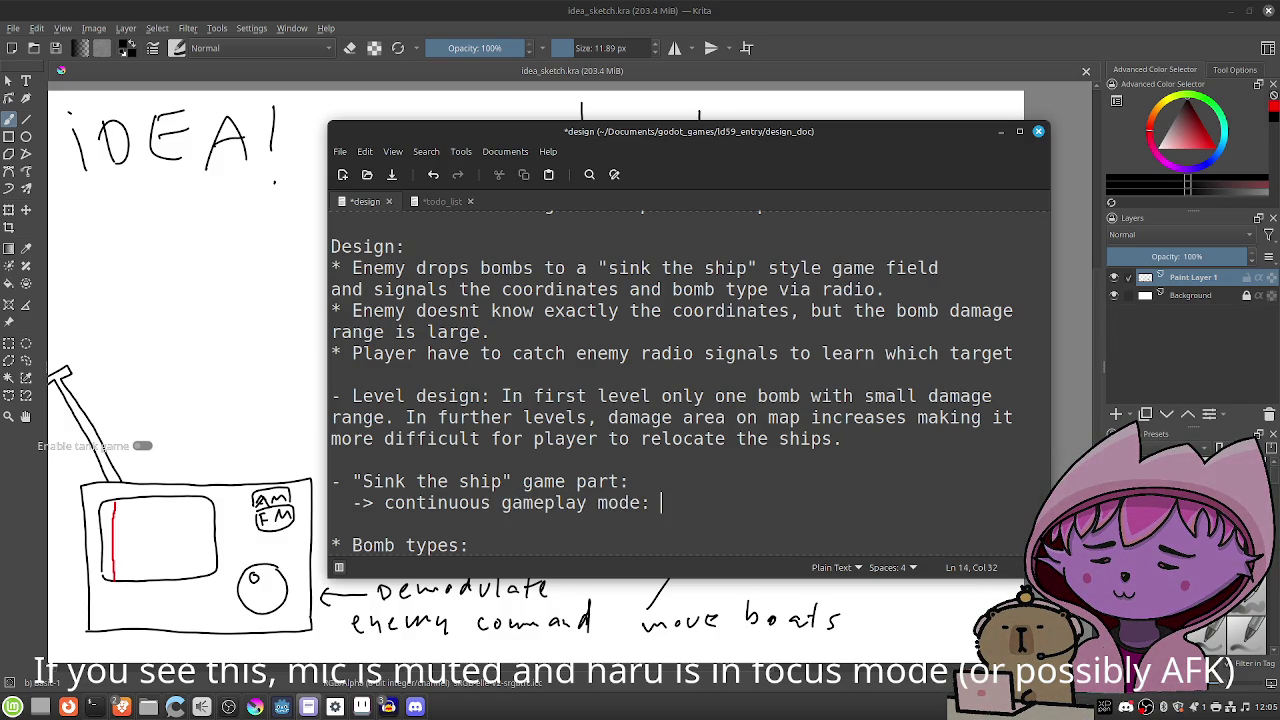
pyautogui.write('Game starts')
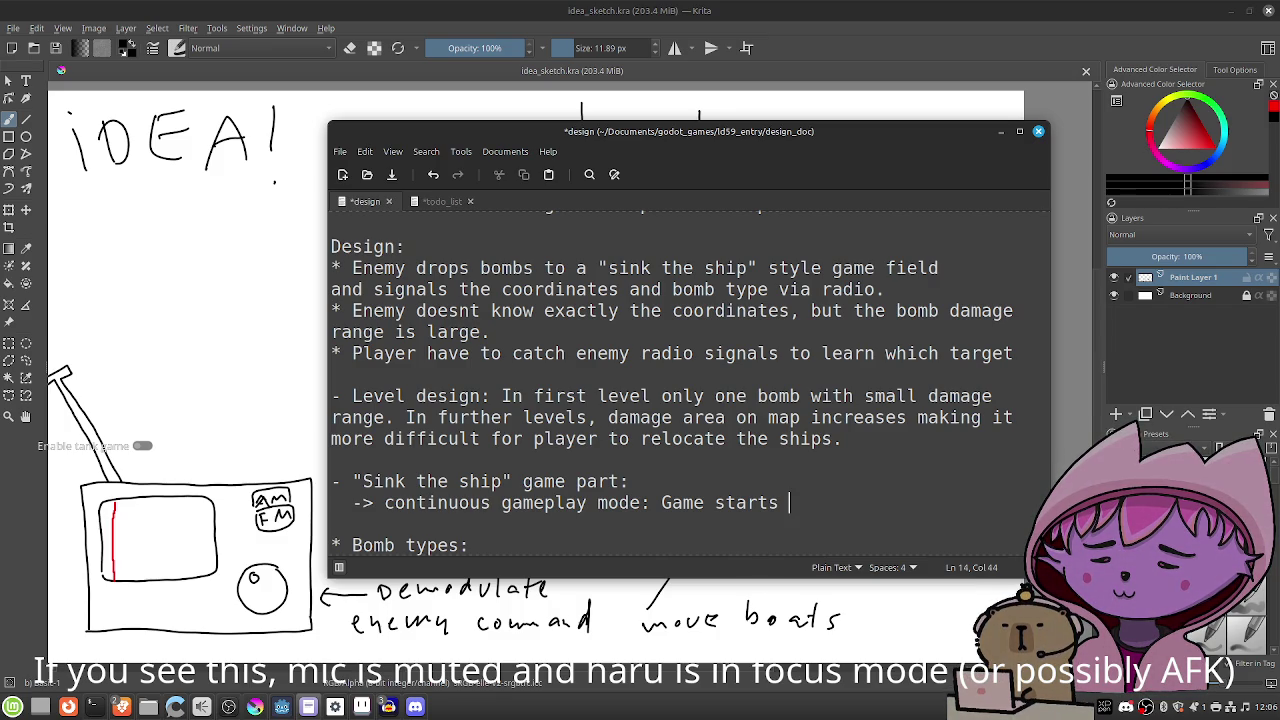
pyautogui.press('BackSpace')
pyautogui.press('BackSpace')
pyautogui.press('BackSpace')
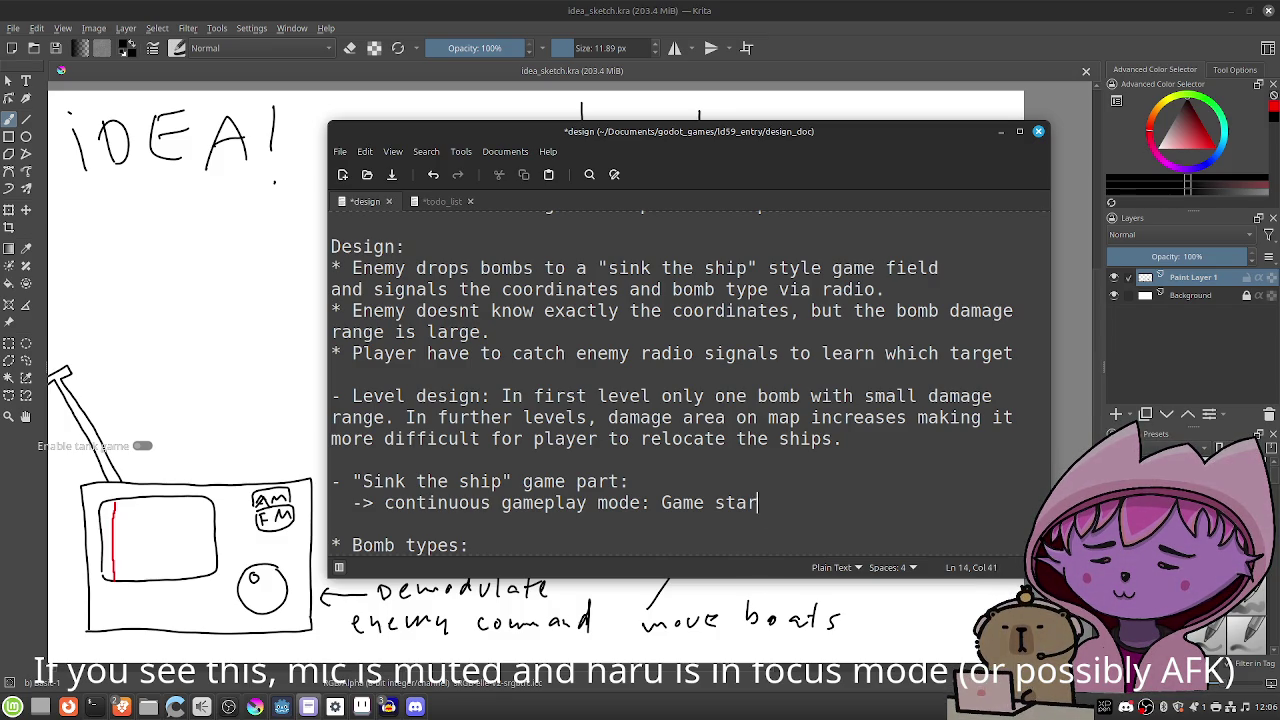
pyautogui.write('At start ')
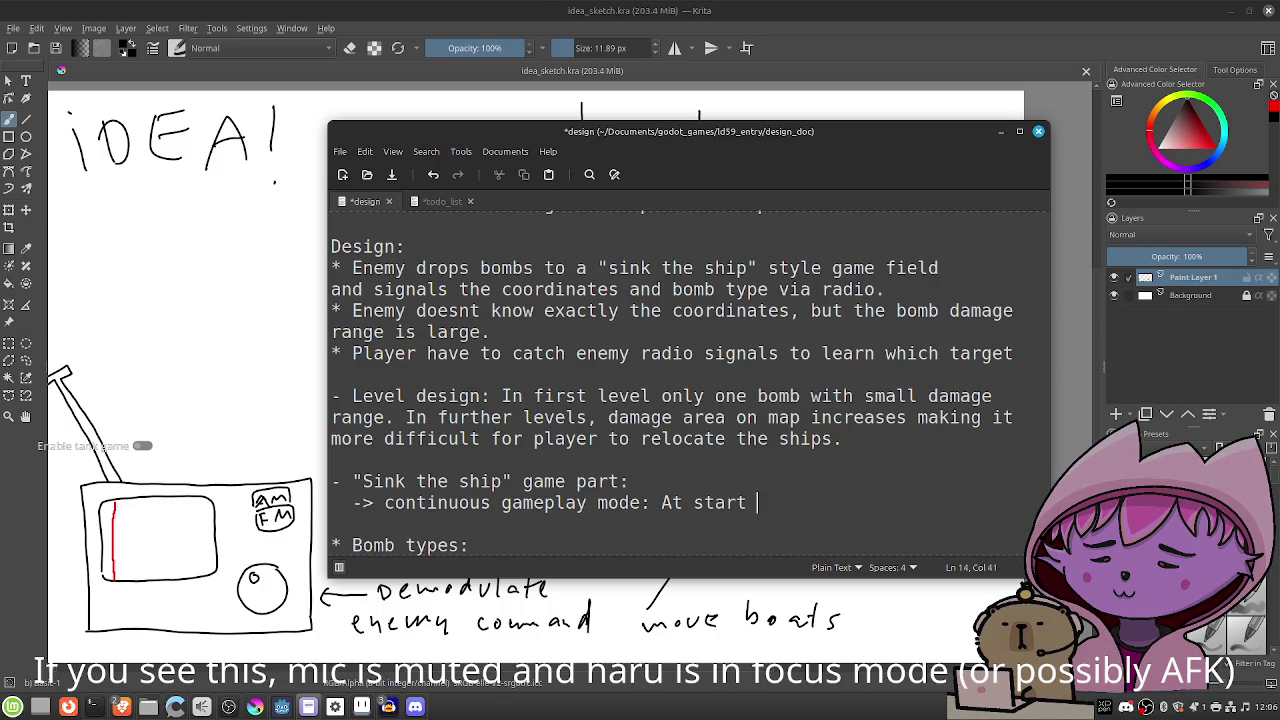
pyautogui.write('one bomb')
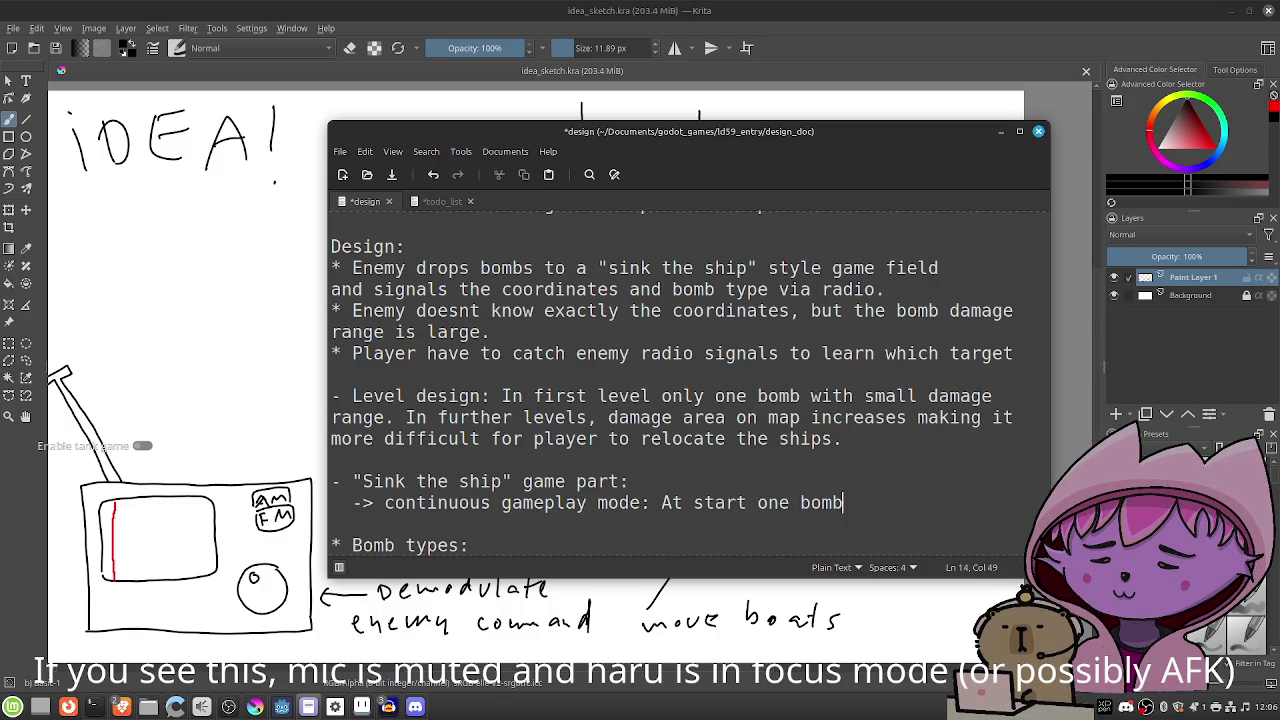
pyautogui.write(' per ~20 seconds')
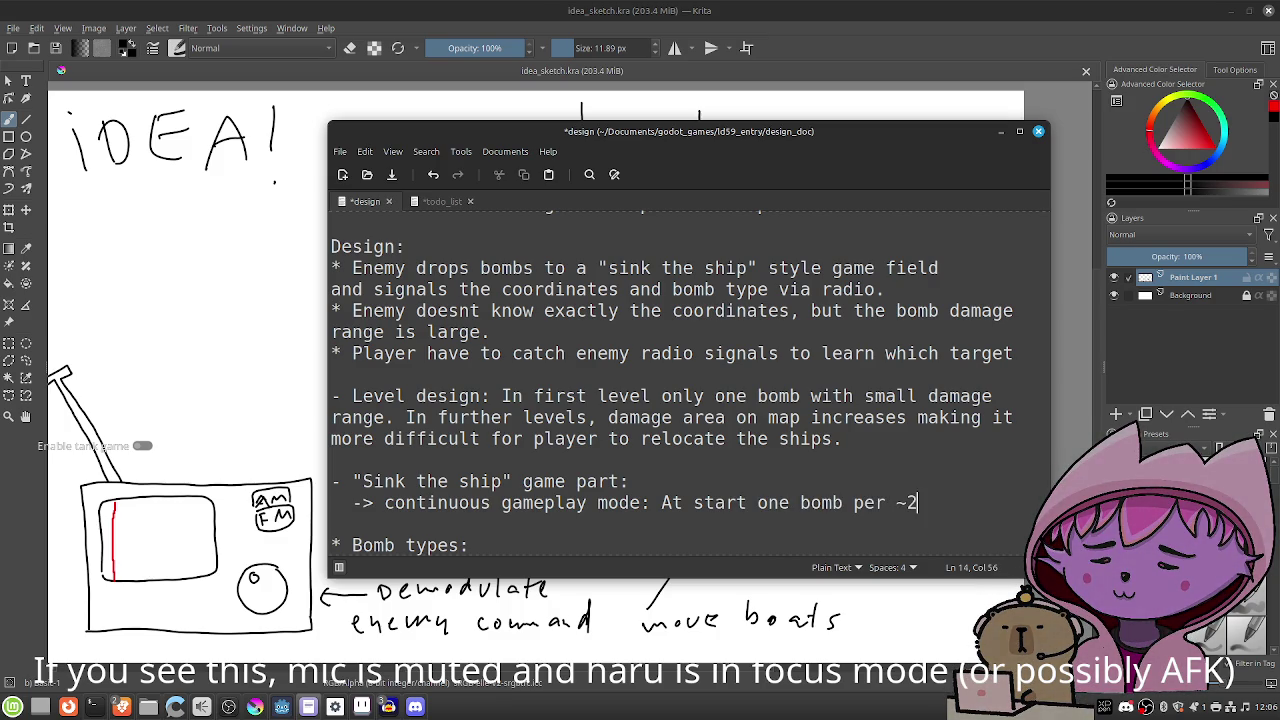
pyautogui.press('Return')
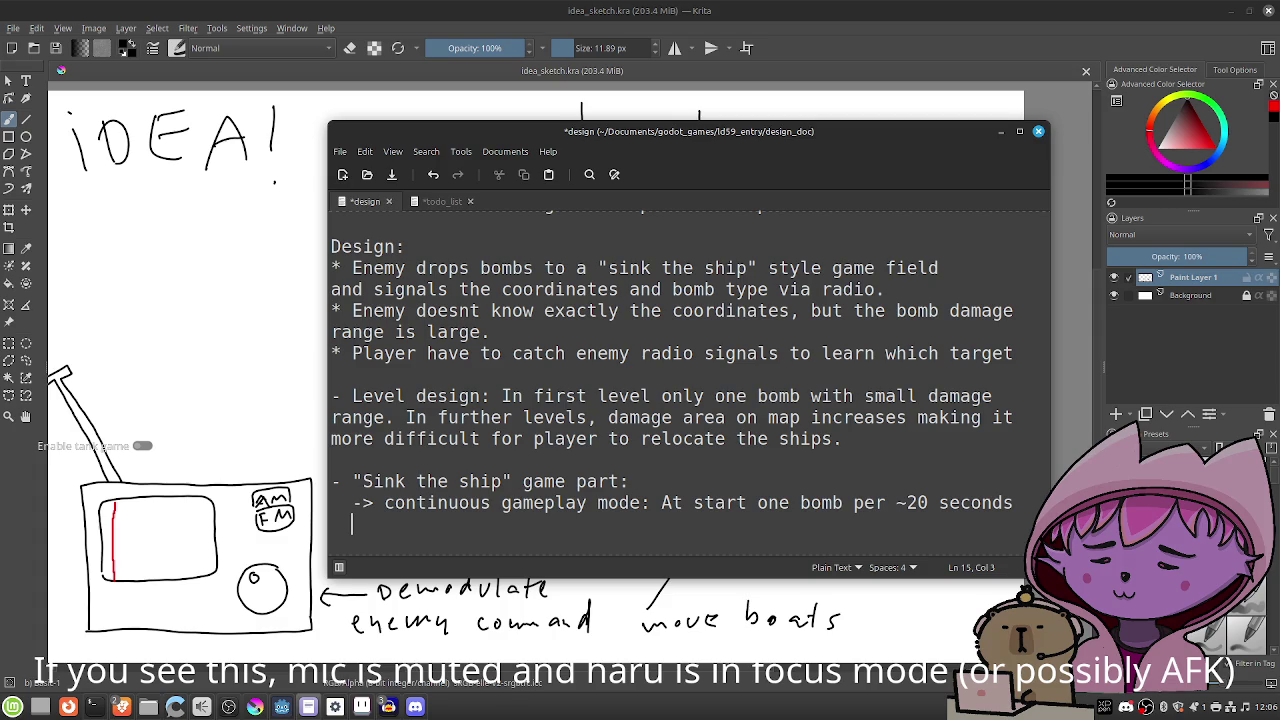
pyautogui.press('BackSpace')
pyautogui.press('BackSpace')
pyautogui.press('BackSpace')
pyautogui.press('BackSpace')
pyautogui.write('3')
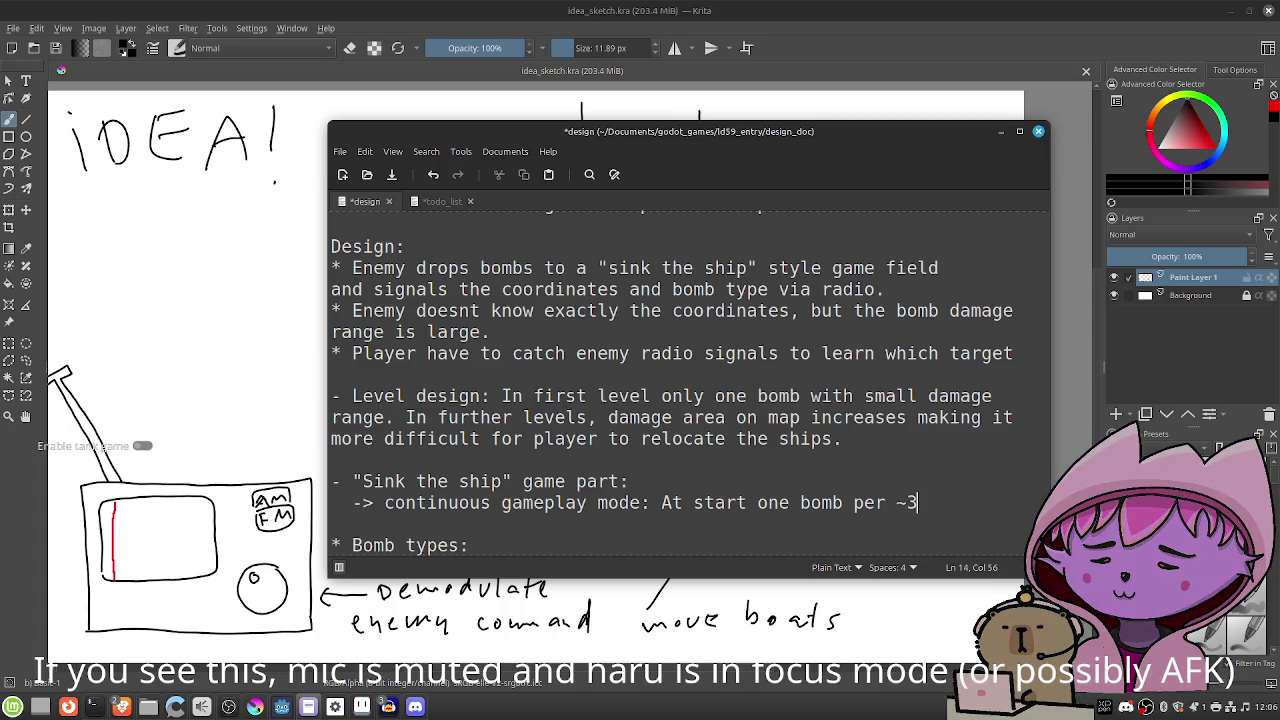
pyautogui.write('0 seconds')
pyautogui.press('Return')
# Finish with 'is spawned' and add the bullet '-> bombs are spawned randomly all the time'.
pyautogui.write('is spawned')
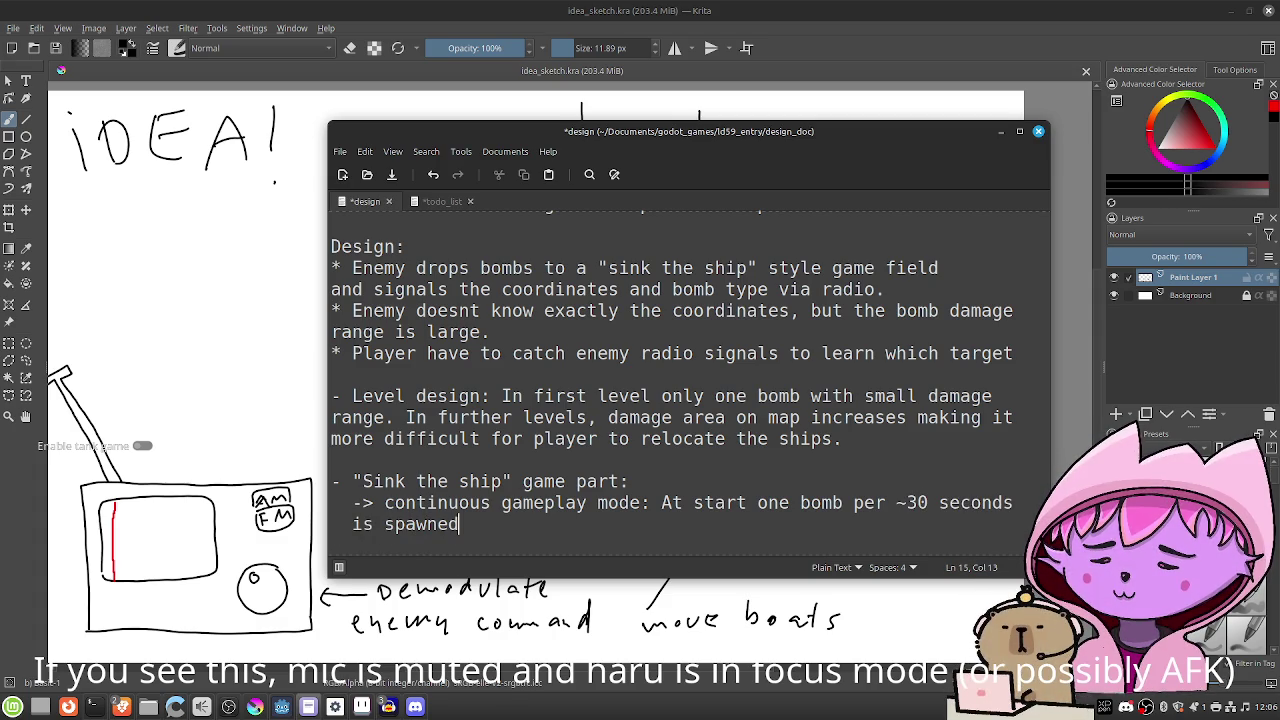
pyautogui.write(',')
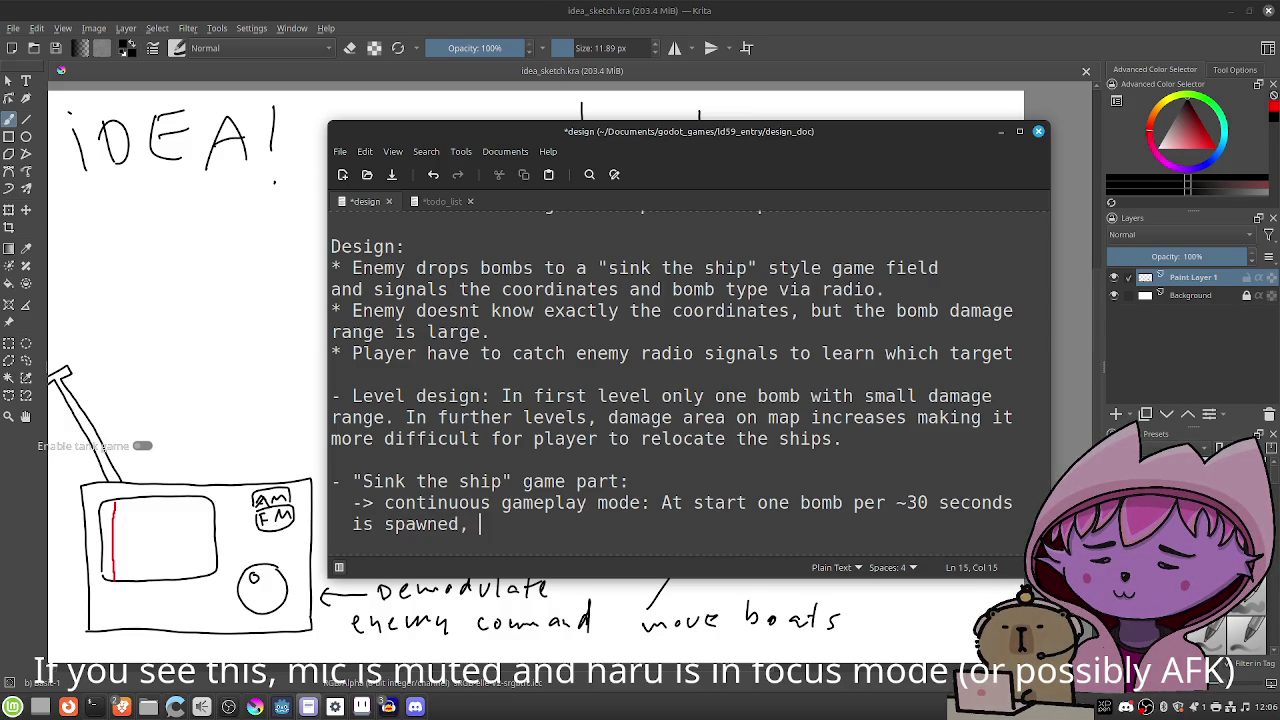
pyautogui.write('inter')
pyautogui.press('BackSpace')
pyautogui.press('BackSpace')
pyautogui.press('BackSpace')
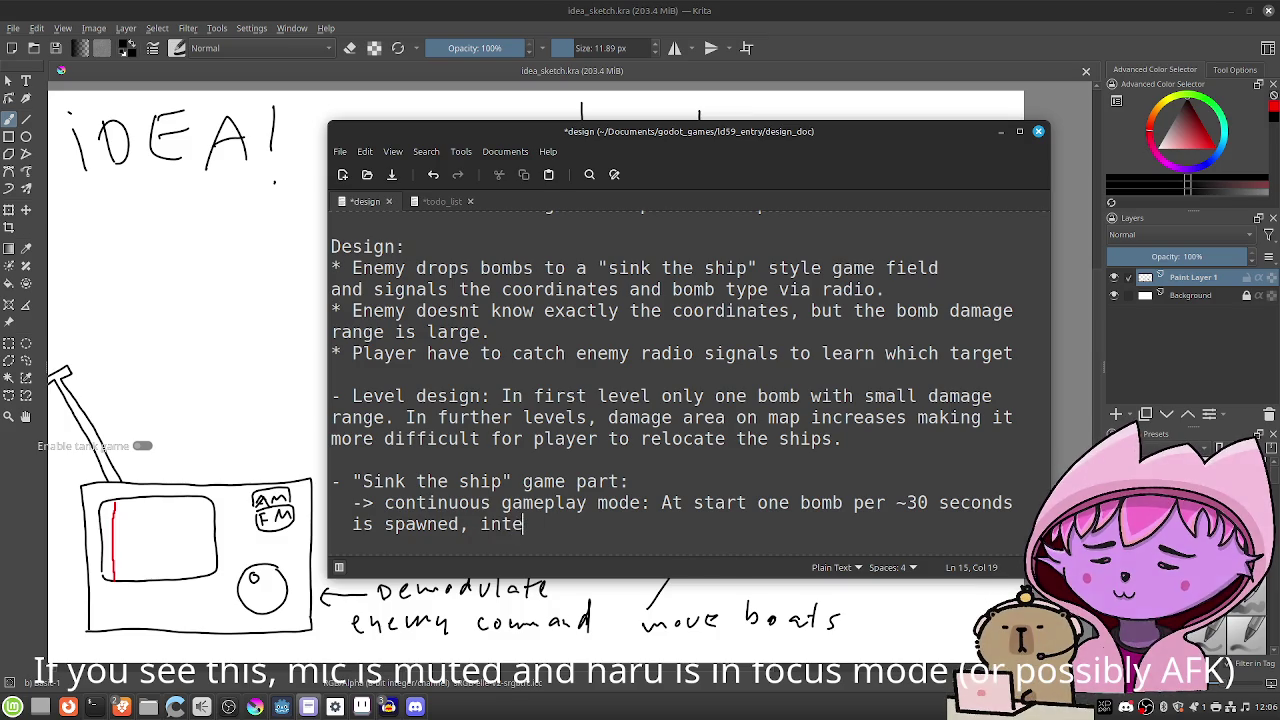
pyautogui.press('BackSpace')
pyautogui.press('BackSpace')
pyautogui.press('BackSpace')
pyautogui.press('Return')
pyautogui.write('-> bombs are spa')
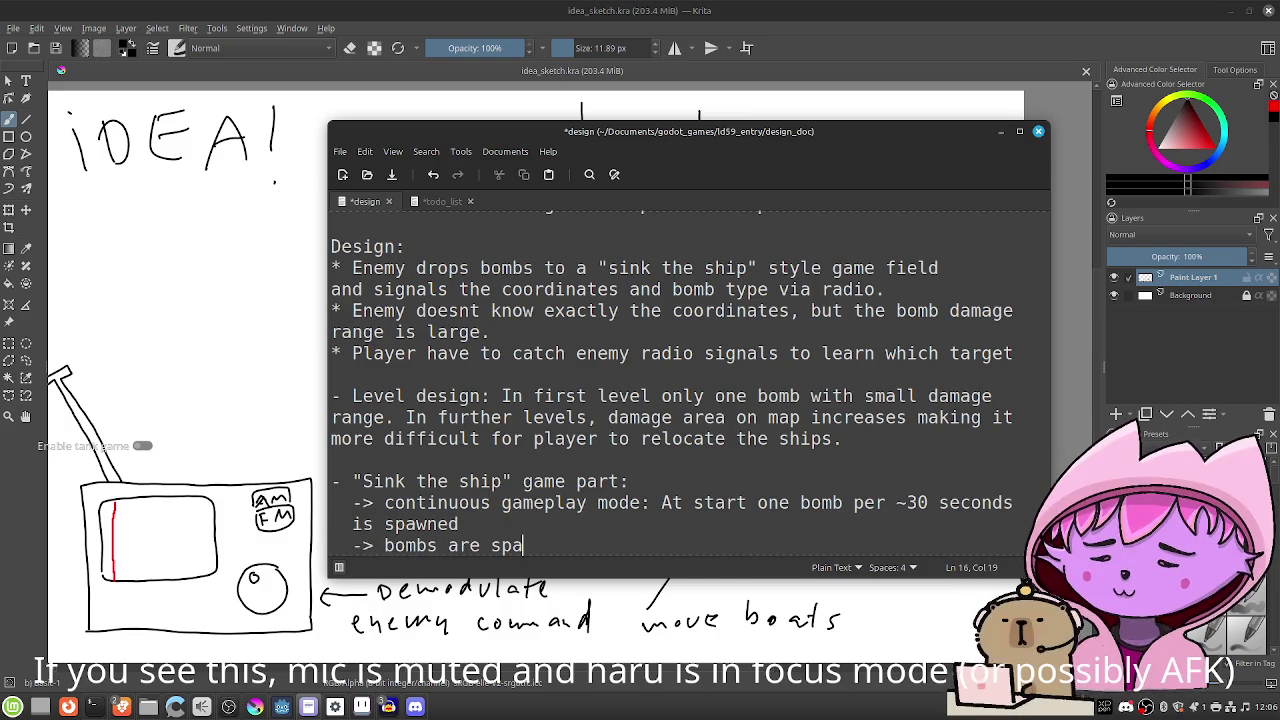
pyautogui.press('BackSpace')
pyautogui.write('w')
pyautogui.press('BackSpace')
pyautogui.write('awned randoms')
pyautogui.press('BackSpace')
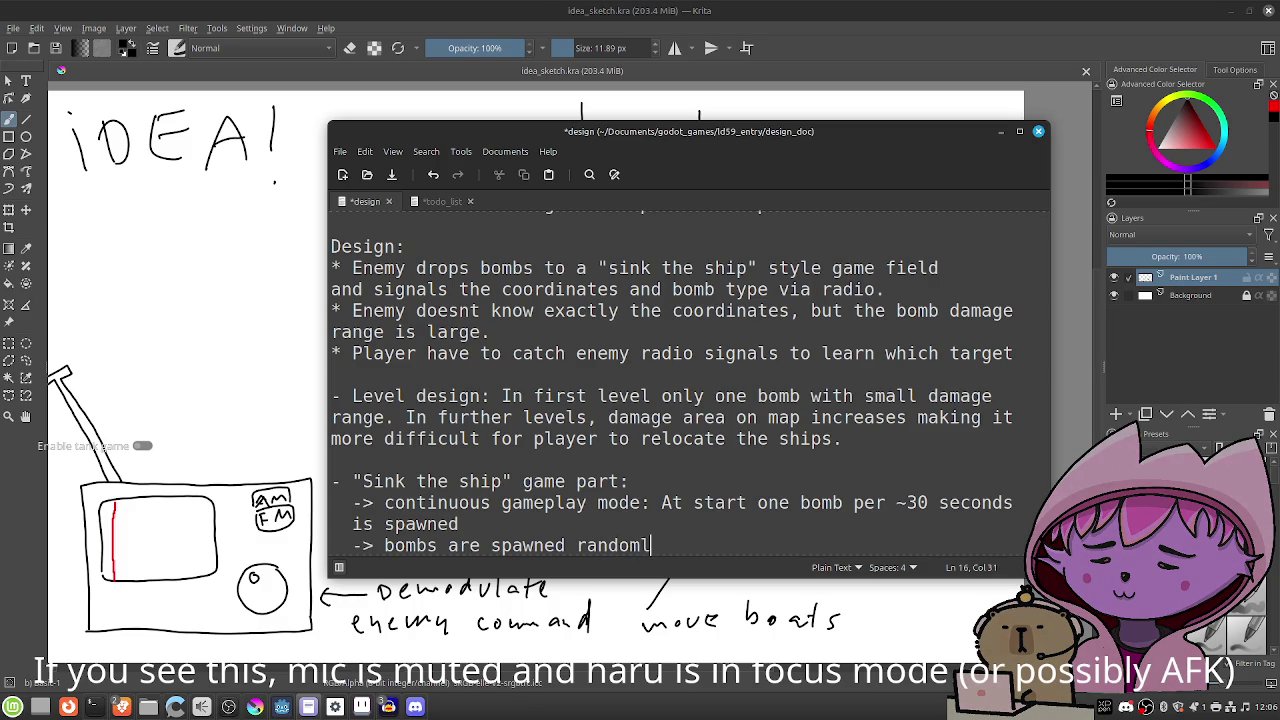
pyautogui.write('ly a')
pyautogui.press('BackSpace')
pyautogui.write('all the time')
# Add '-> Interval & parallel bomb spawning gets more intensive over time', save, and start a '- Shink the ship GFX:' heading.
pyautogui.press('Return')
pyautogui.write('-> ')
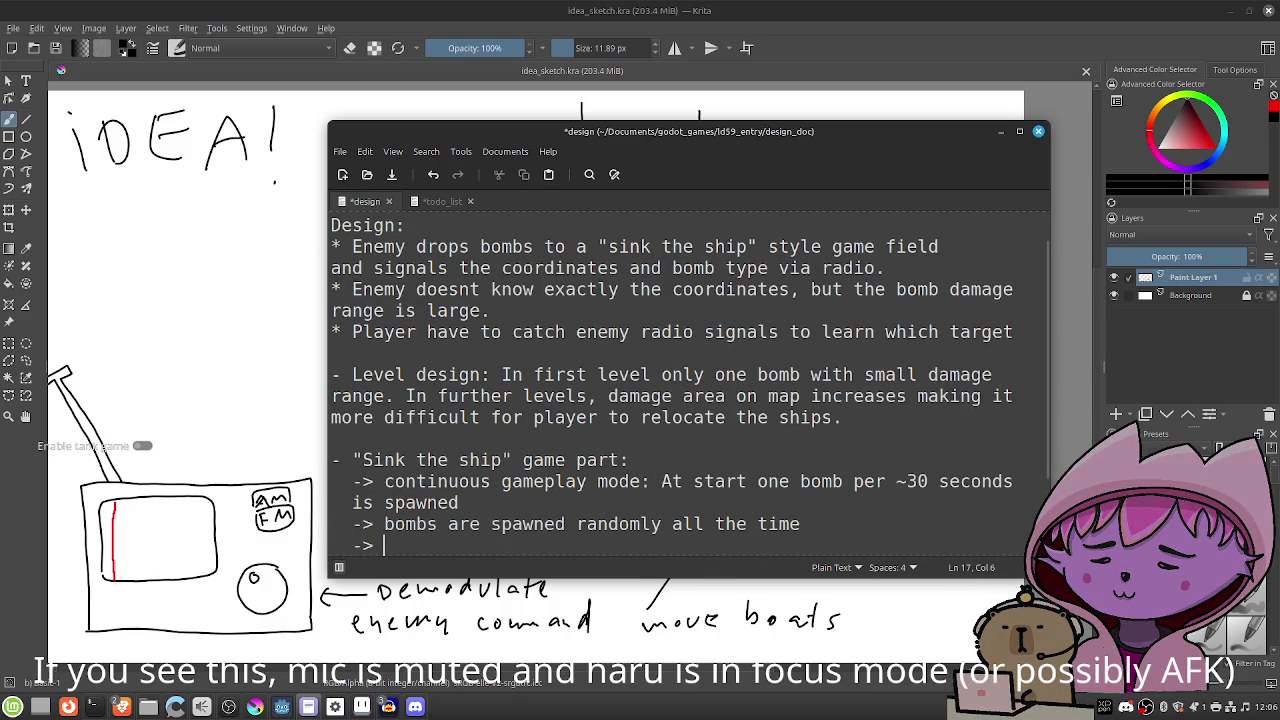
pyautogui.write('Interval')
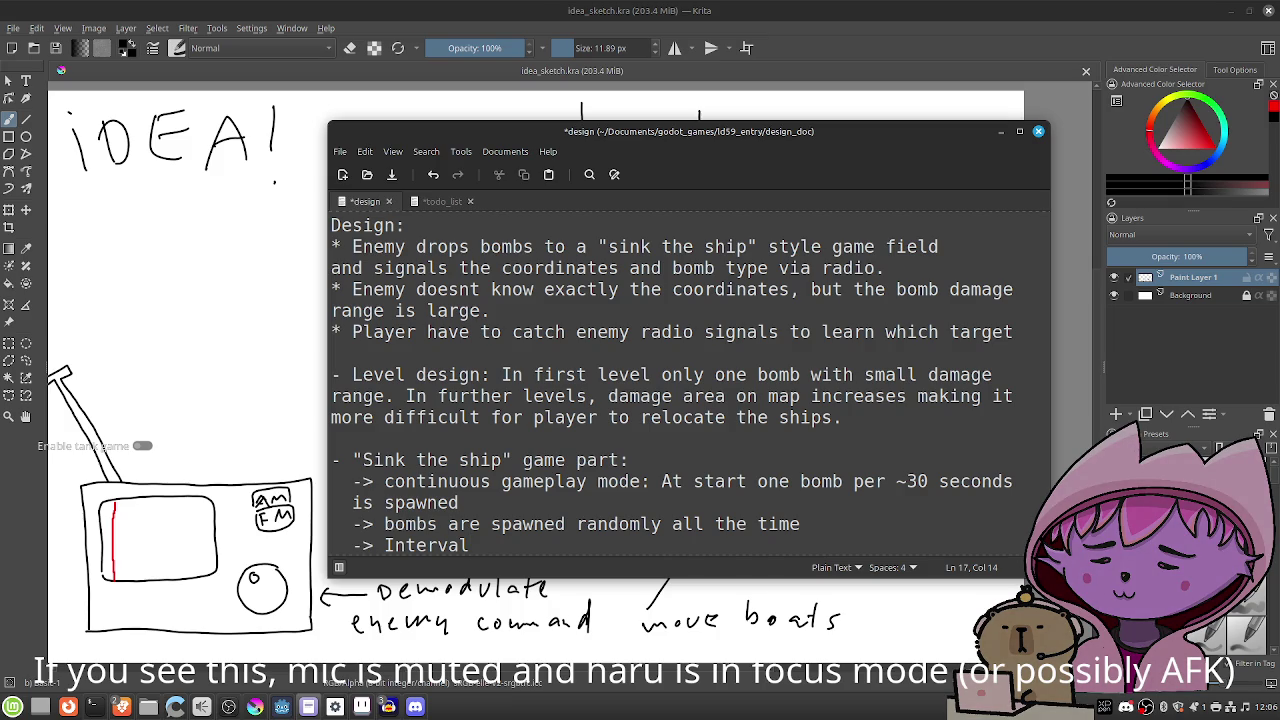
pyautogui.write(' & parallel bomb spawning gets more intensit')
pyautogui.press('BackSpace')
pyautogui.write('ver time')
pyautogui.hotkey('ctrl', 's')
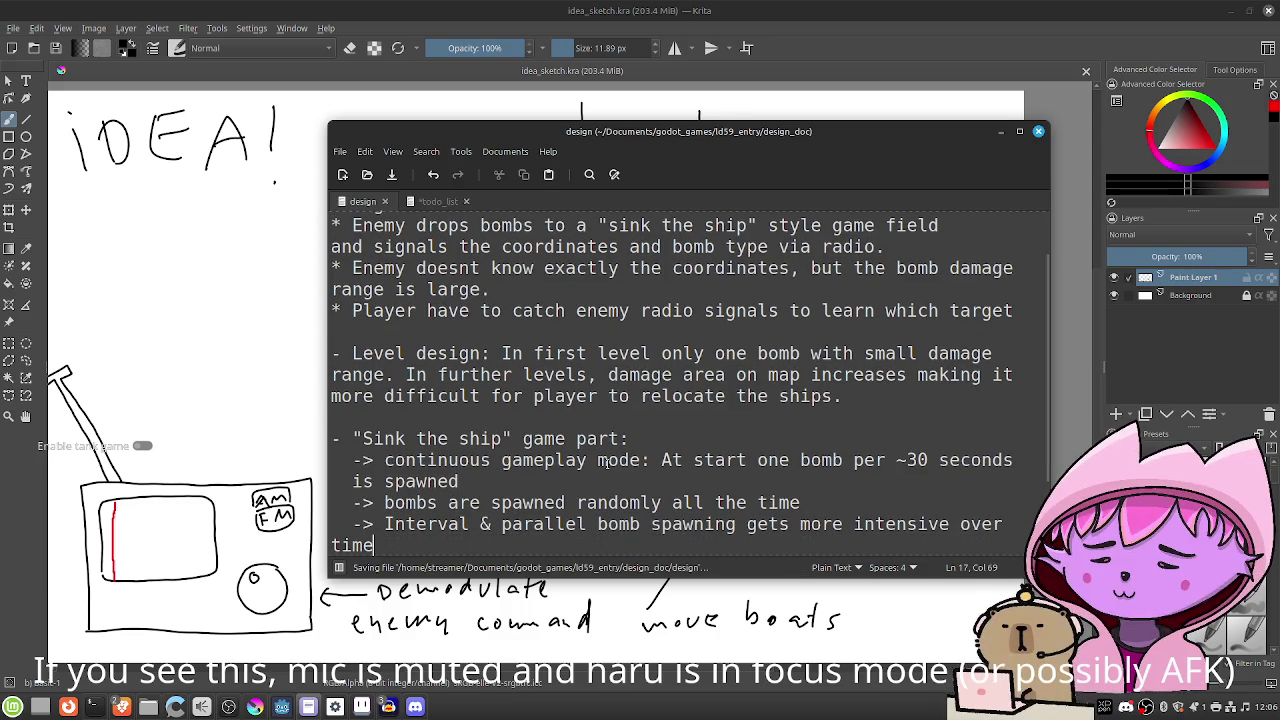
pyautogui.press('Return')
pyautogui.press('Return')
pyautogui.write('- ')
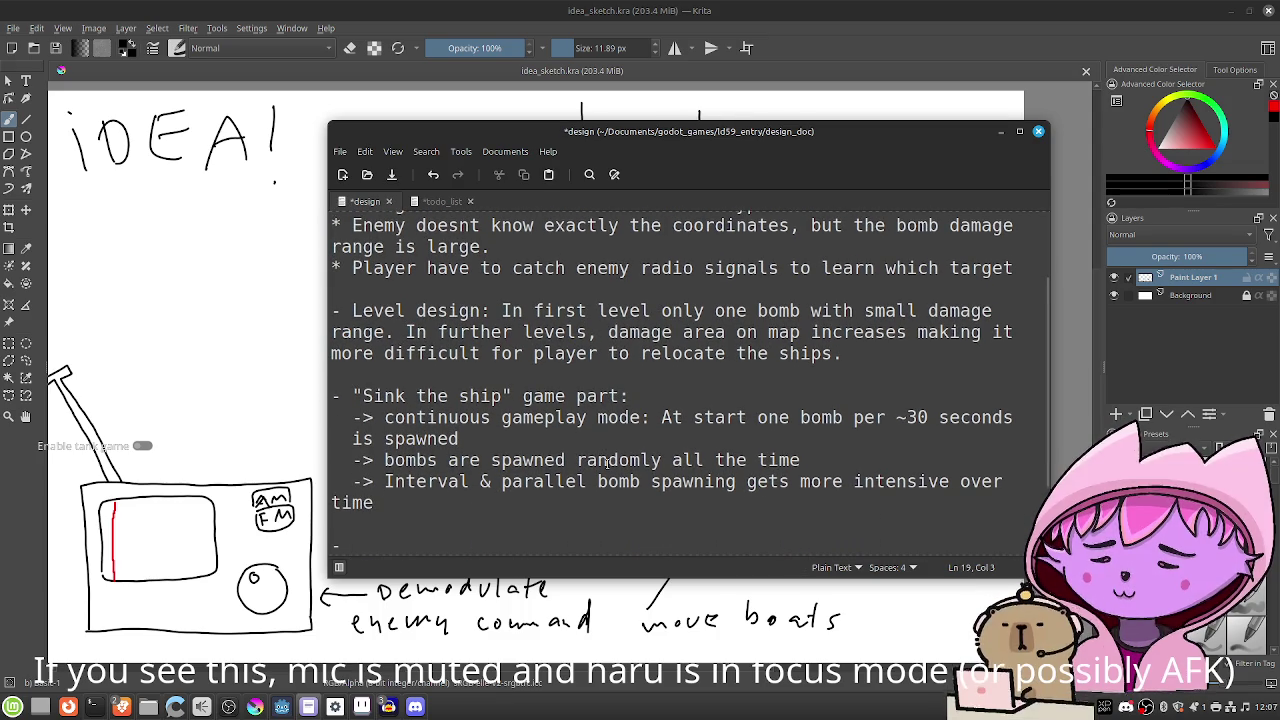
pyautogui.write('Shink the ship GFX:')
pyautogui.press('Return')
# Add a '- 3D view' bullet under the GFX heading and save both the design doc and todo_list.
pyautogui.write('- S')
pyautogui.press('BackSpace')
pyautogui.write('3D view')
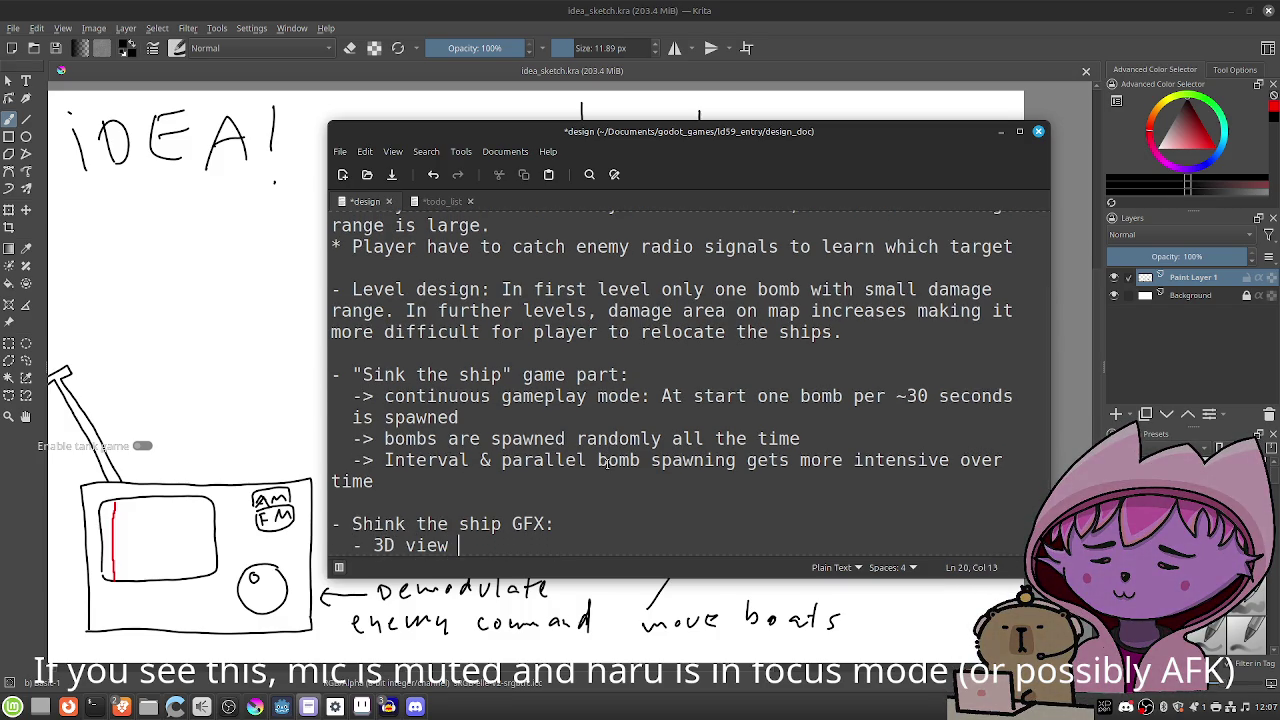
pyautogui.press('Return')
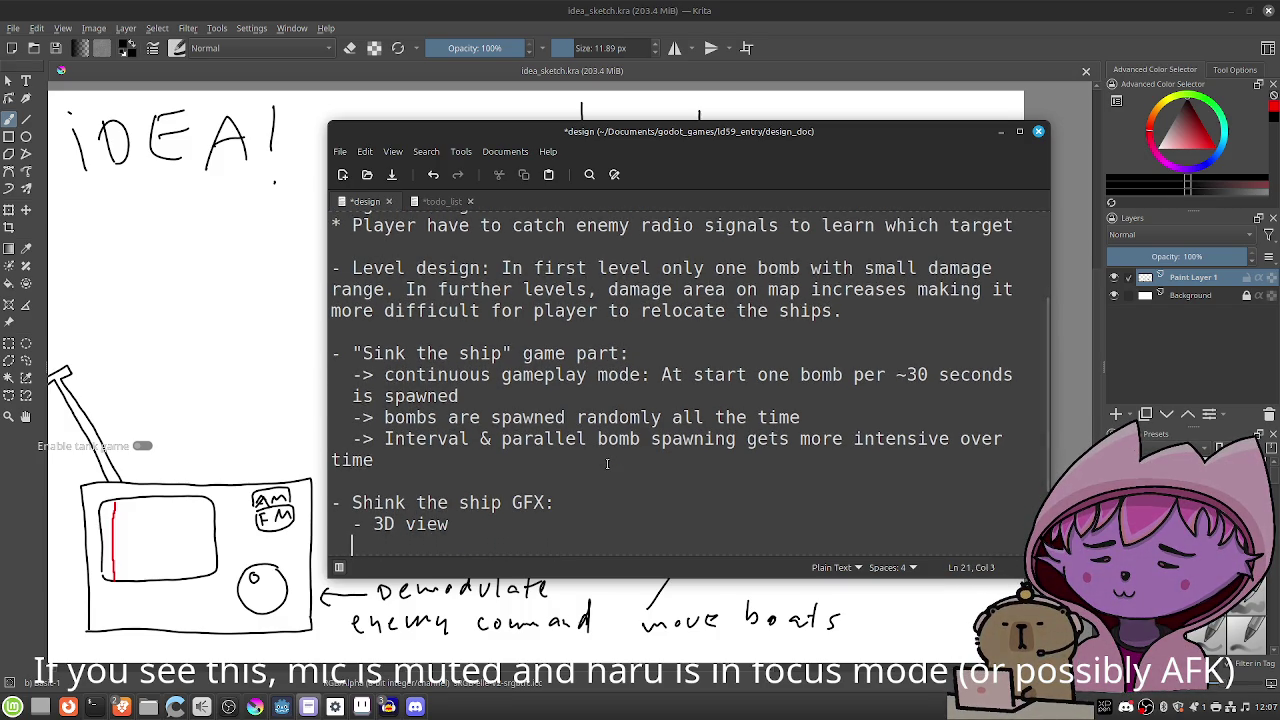
pyautogui.hotkey('ctrl', 's')
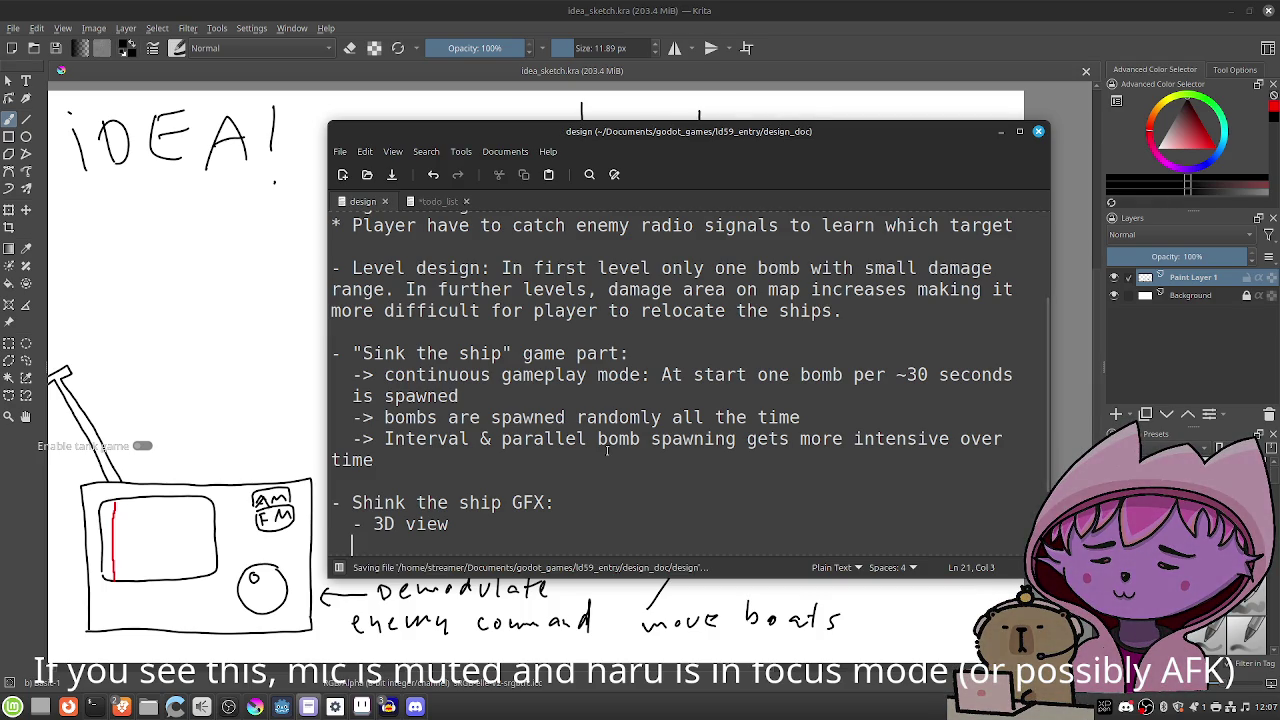
pyautogui.click(442, 201)
pyautogui.hotkey('ctrl', 's')
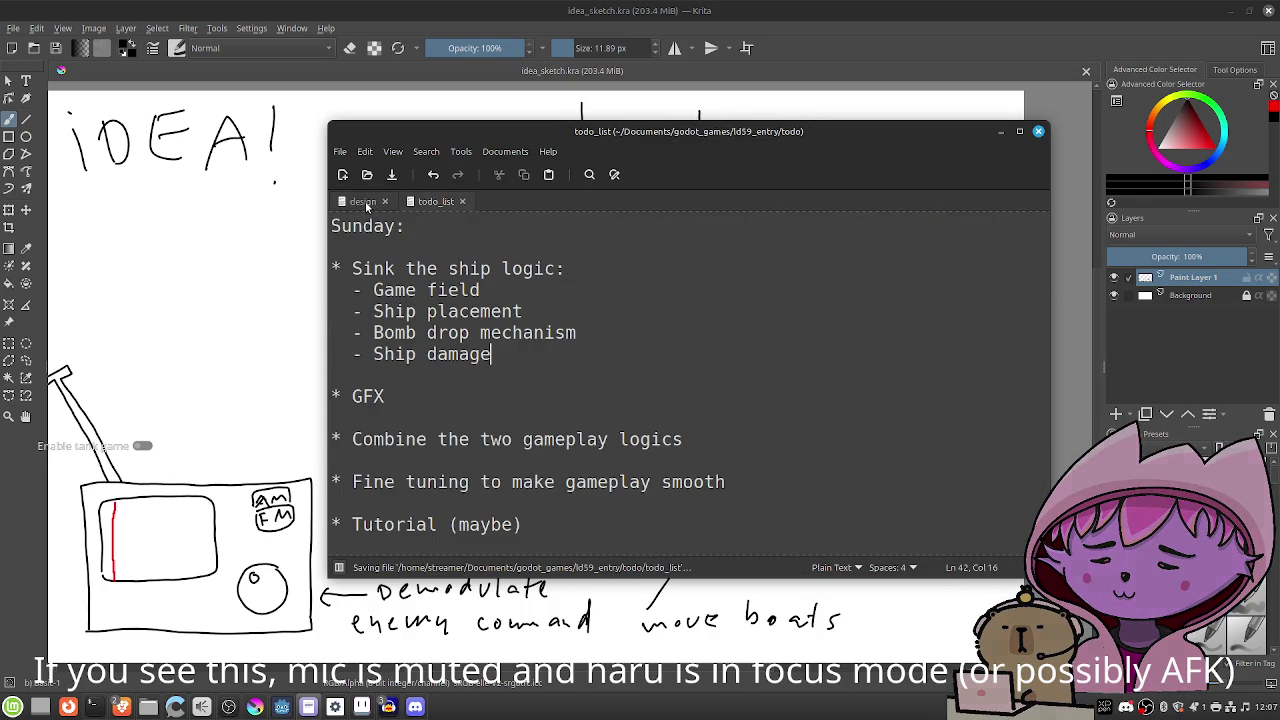
pyautogui.click(365, 201)
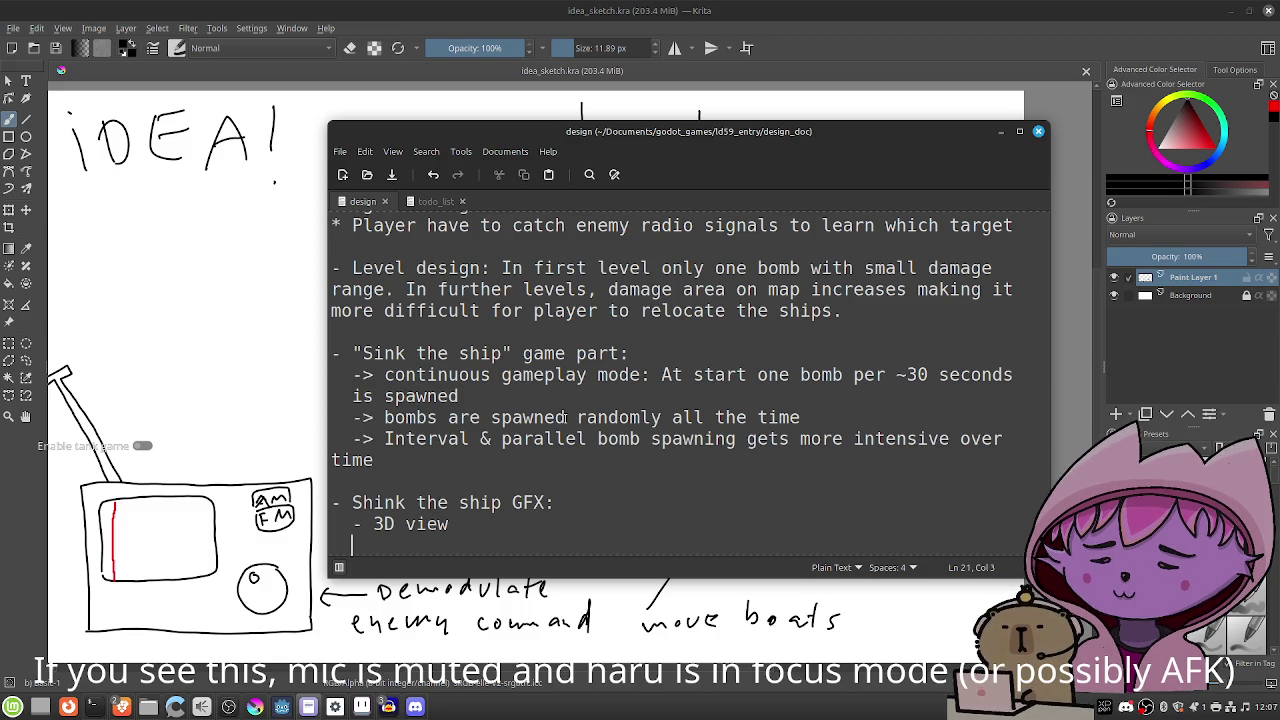
# Add a '- Game field: quadrant' bullet and save the design document.
pyautogui.write('- ')
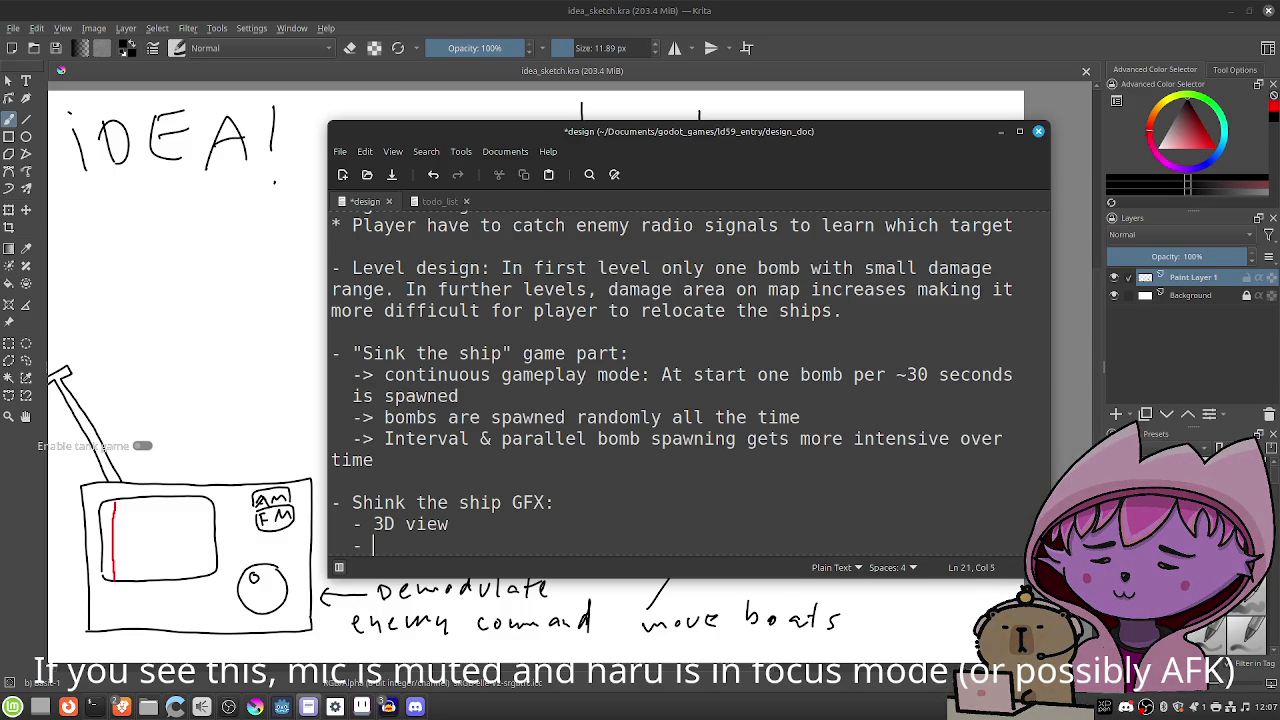
pyautogui.write('Restri')
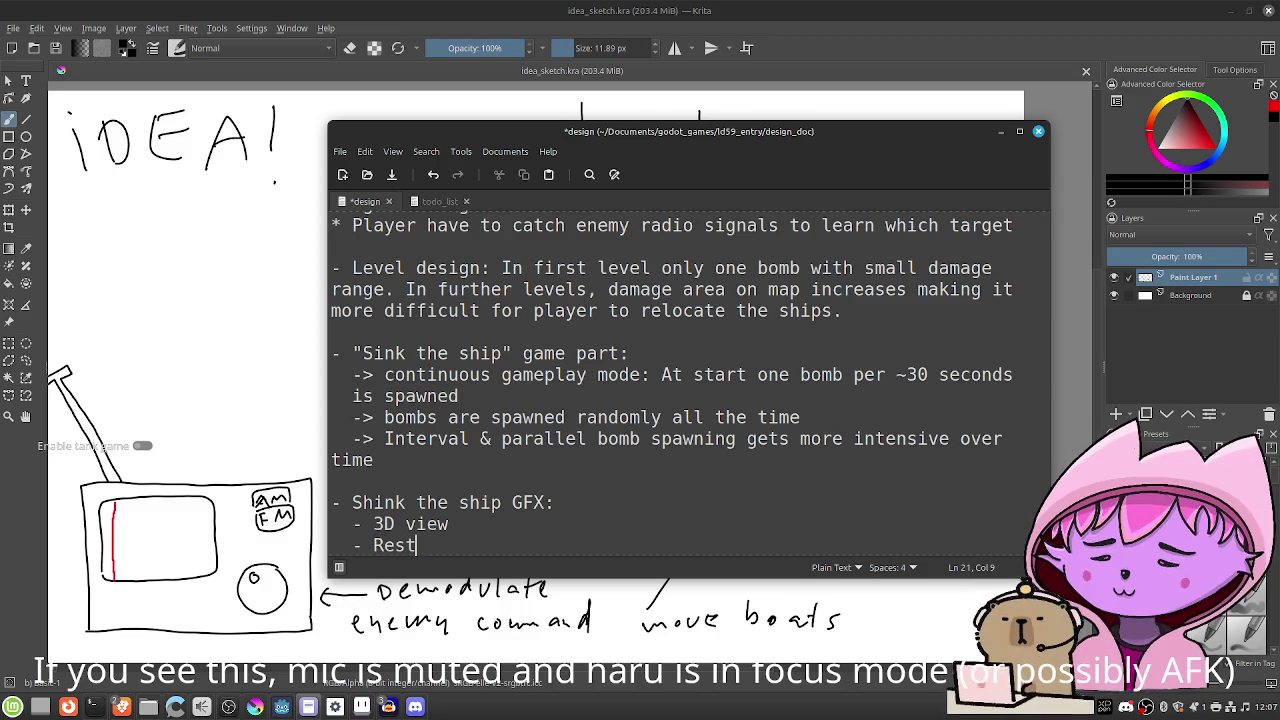
pyautogui.press('BackSpace')
pyautogui.press('BackSpace')
pyautogui.press('BackSpace')
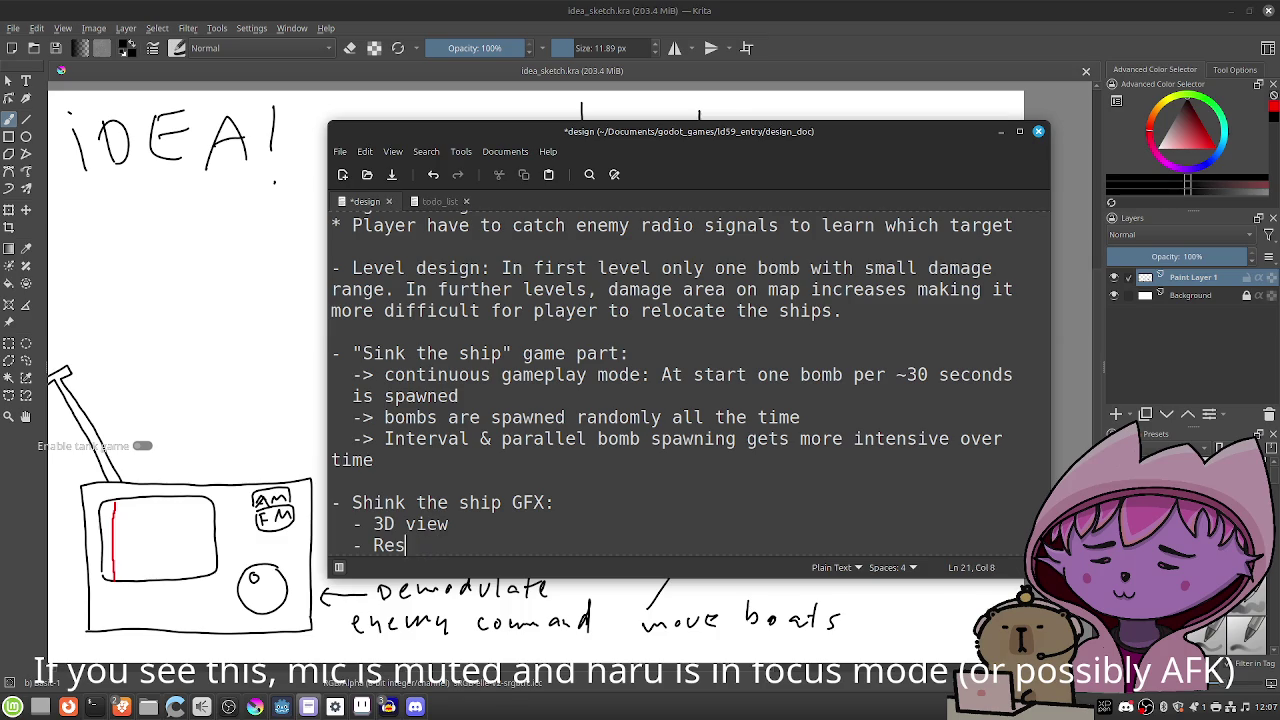
pyautogui.write('Gad')
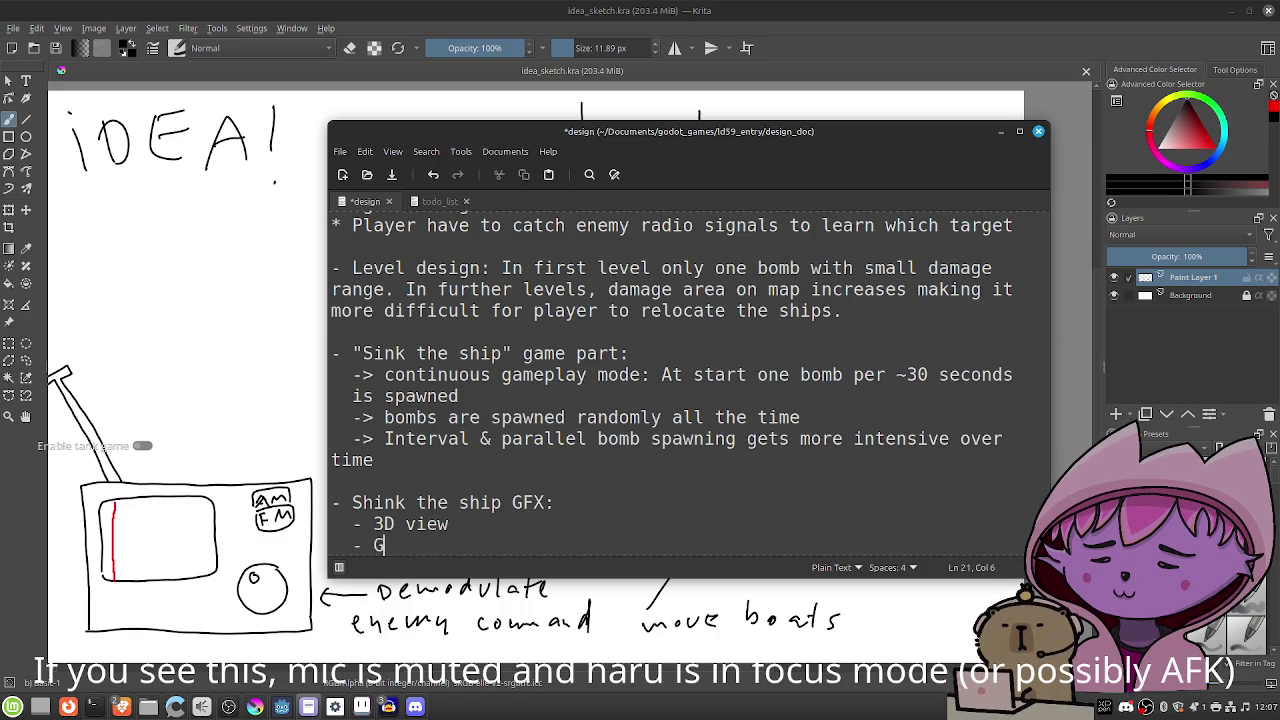
pyautogui.press('BackSpace')
pyautogui.write('me fiel')
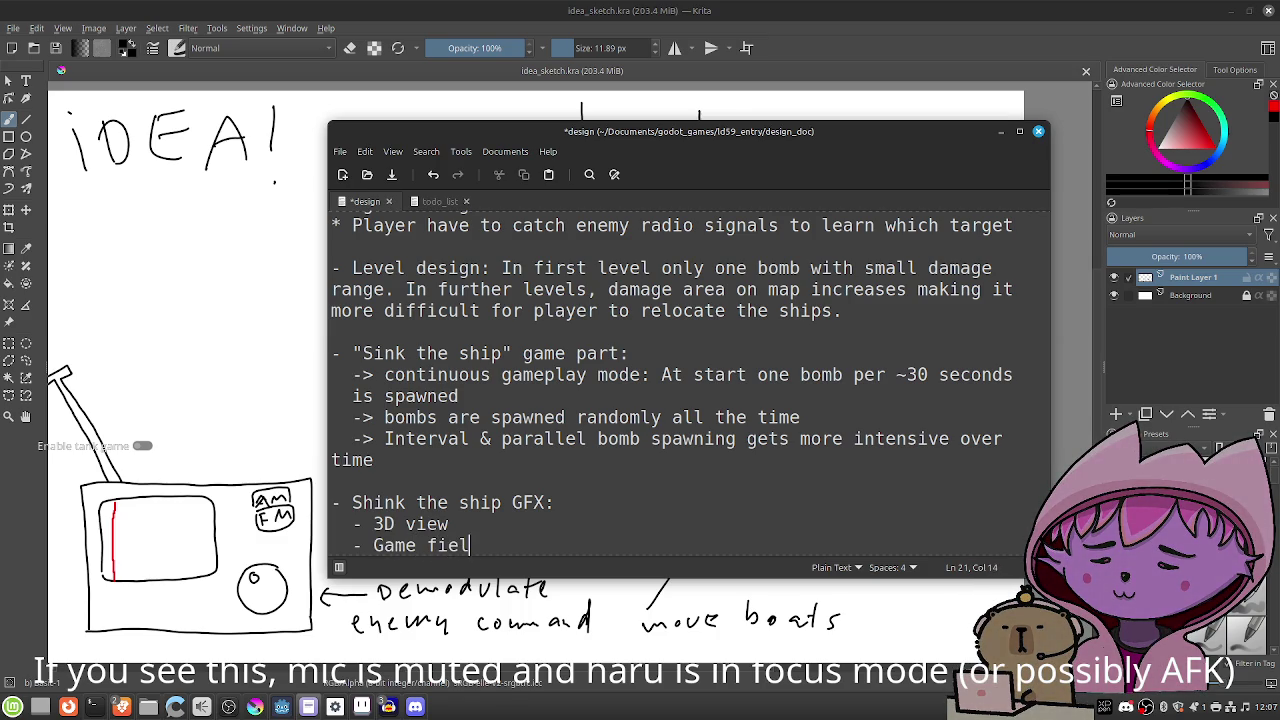
pyautogui.write('d: quadrant')
pyautogui.hotkey('ctrl', 's')
# Note '-> Orthographic low-poly style' under 3D view, save, and minimize Xed to show the Krita sketch.
pyautogui.press('Up')
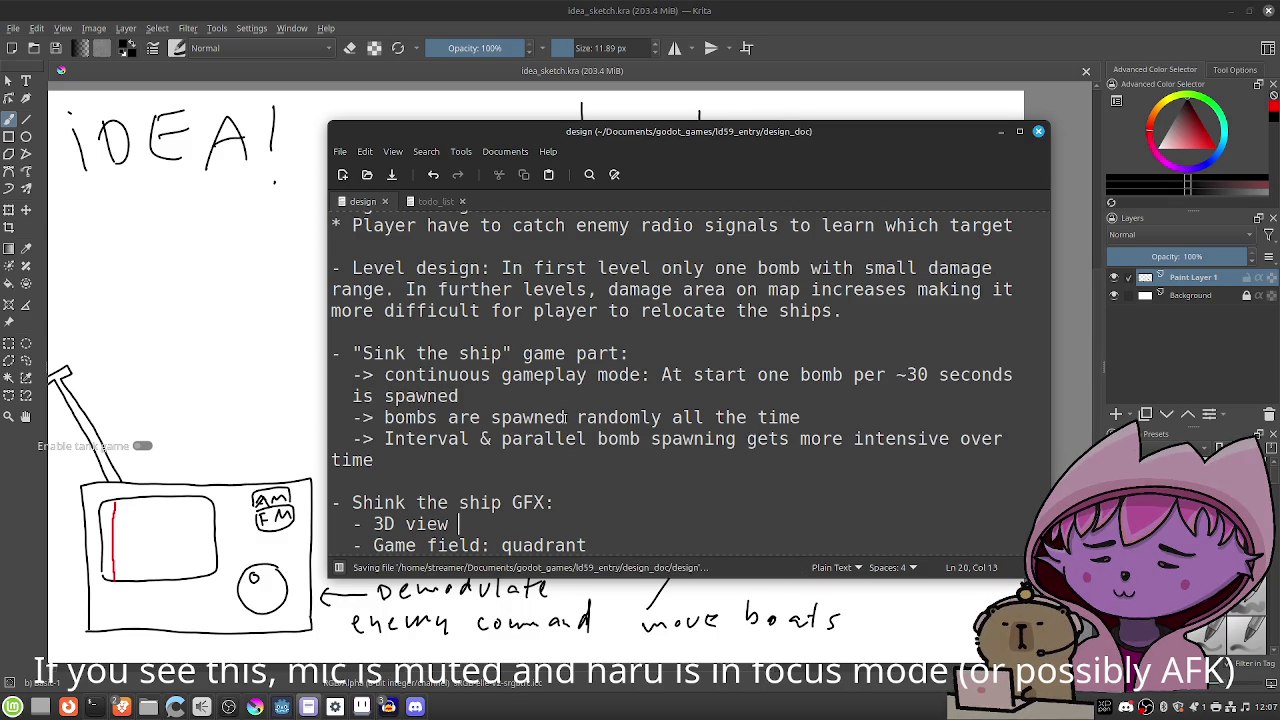
pyautogui.write('-> ')
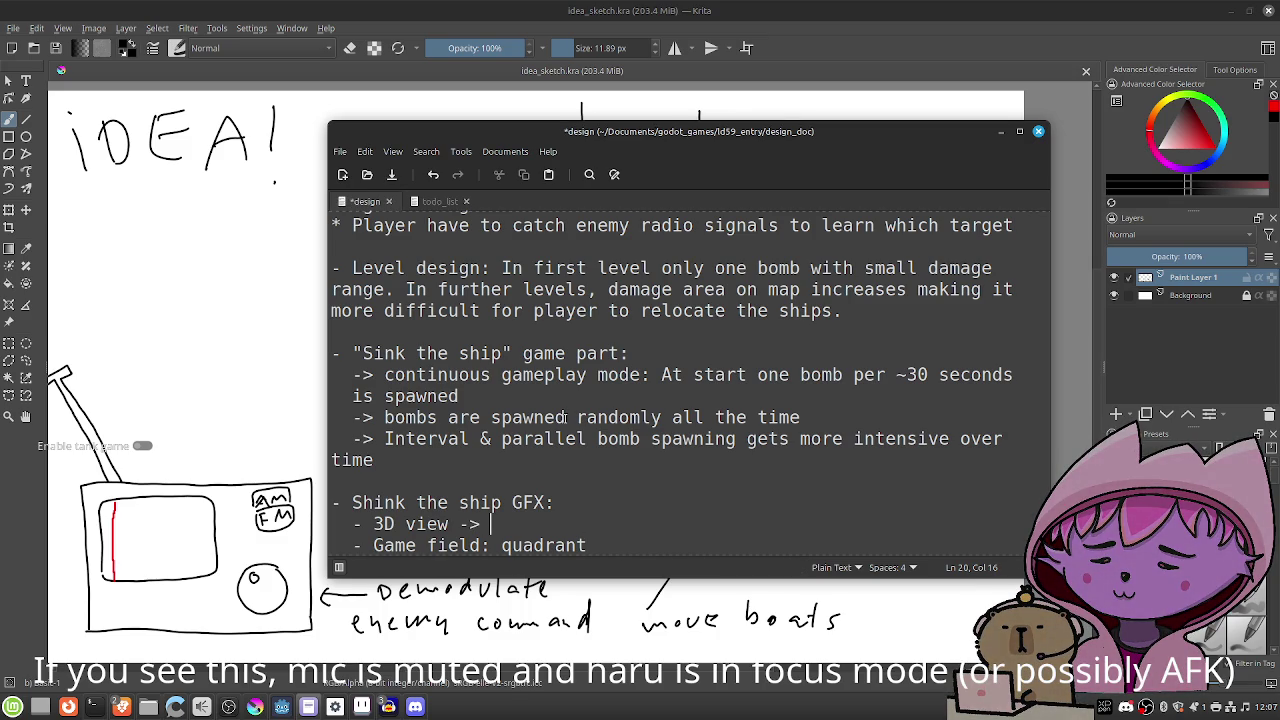
pyautogui.write('O')
pyautogui.write('r')
pyautogui.write('thogoal a')
pyautogui.press('BackSpace')
pyautogui.press('BackSpace')
pyautogui.press('BackSpace')
pyautogui.press('BackSpace')
pyautogui.press('BackSpace')
pyautogui.write('raphic ')
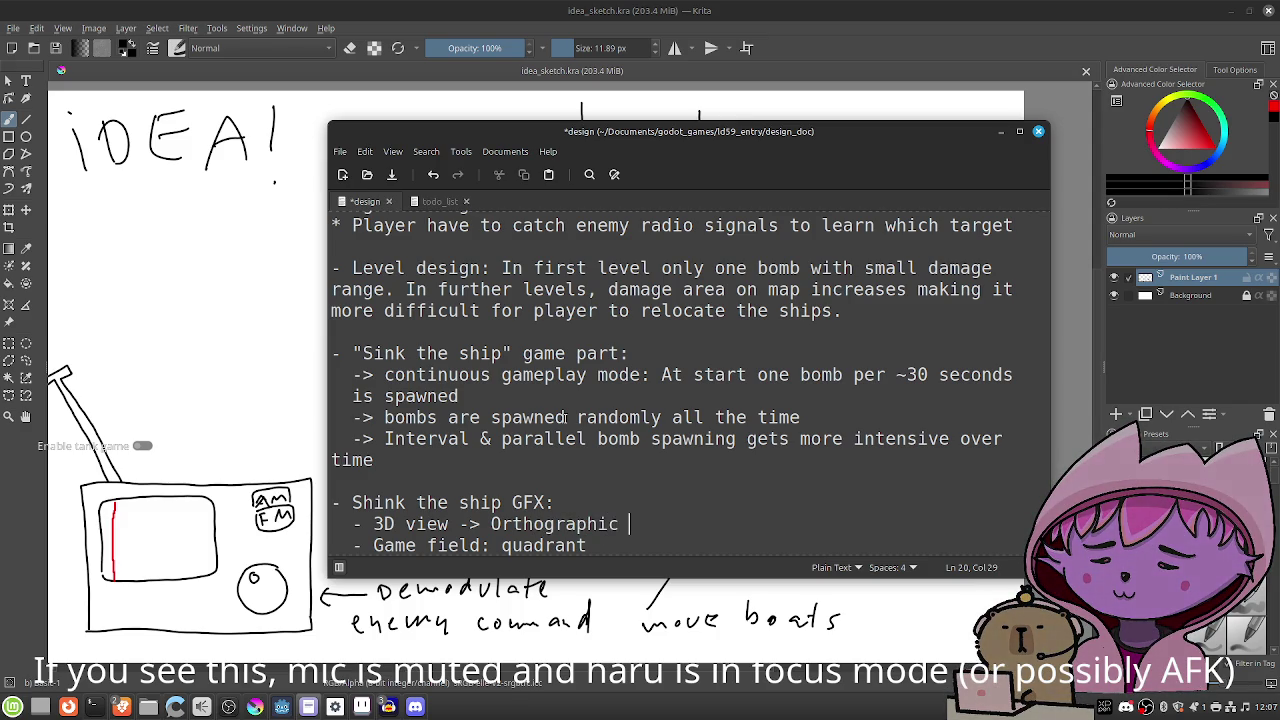
pyautogui.write('low-po')
pyautogui.write('ly ')
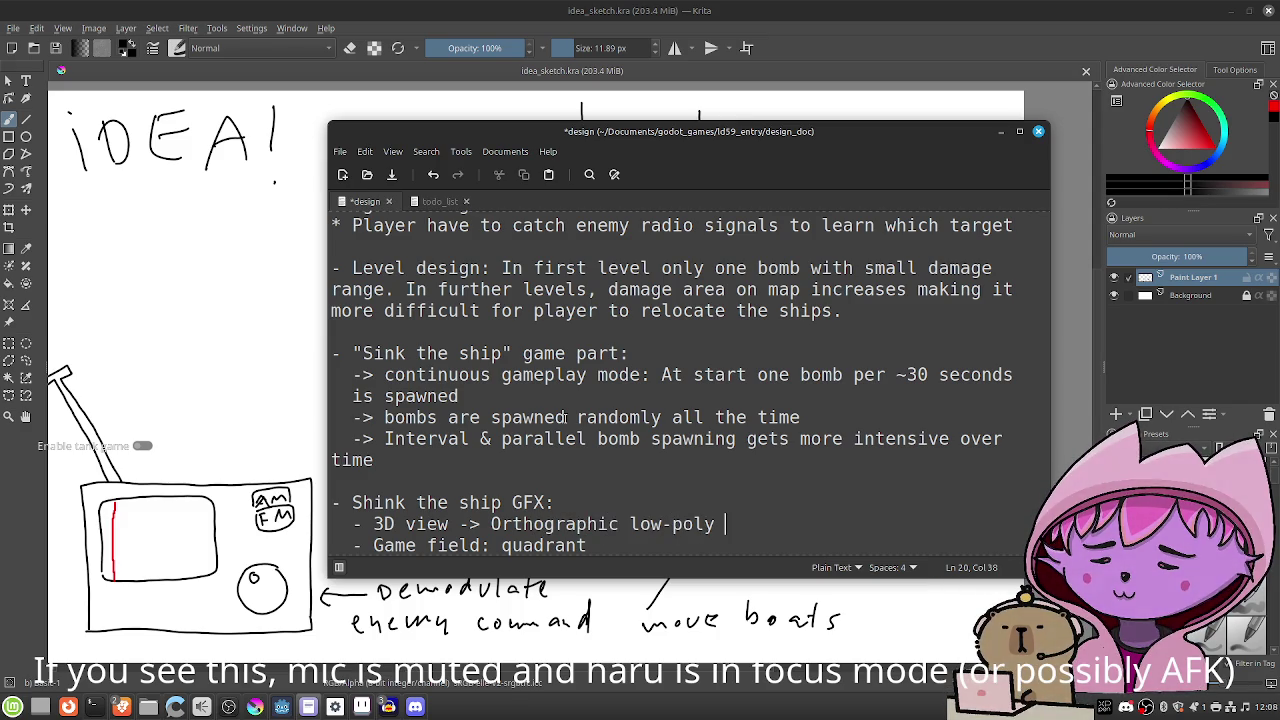
pyautogui.write('style')
pyautogui.hotkey('ctrl', 's')
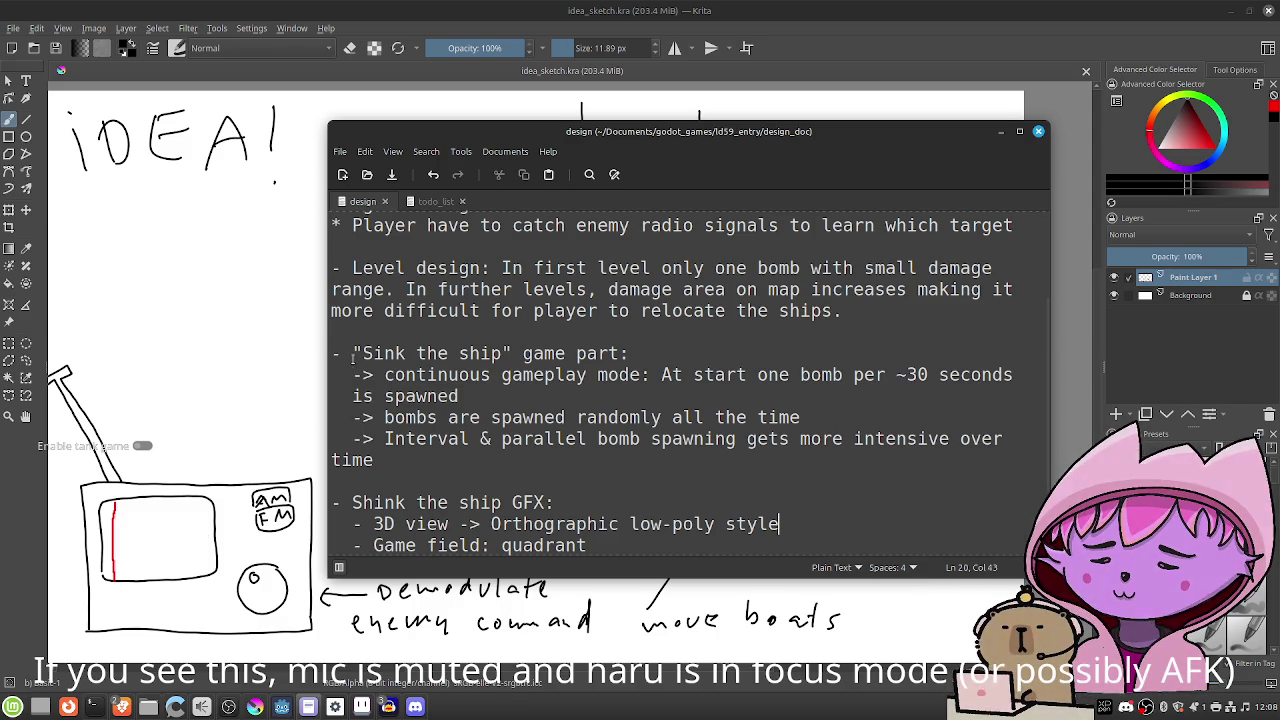
pyautogui.click(563, 6)
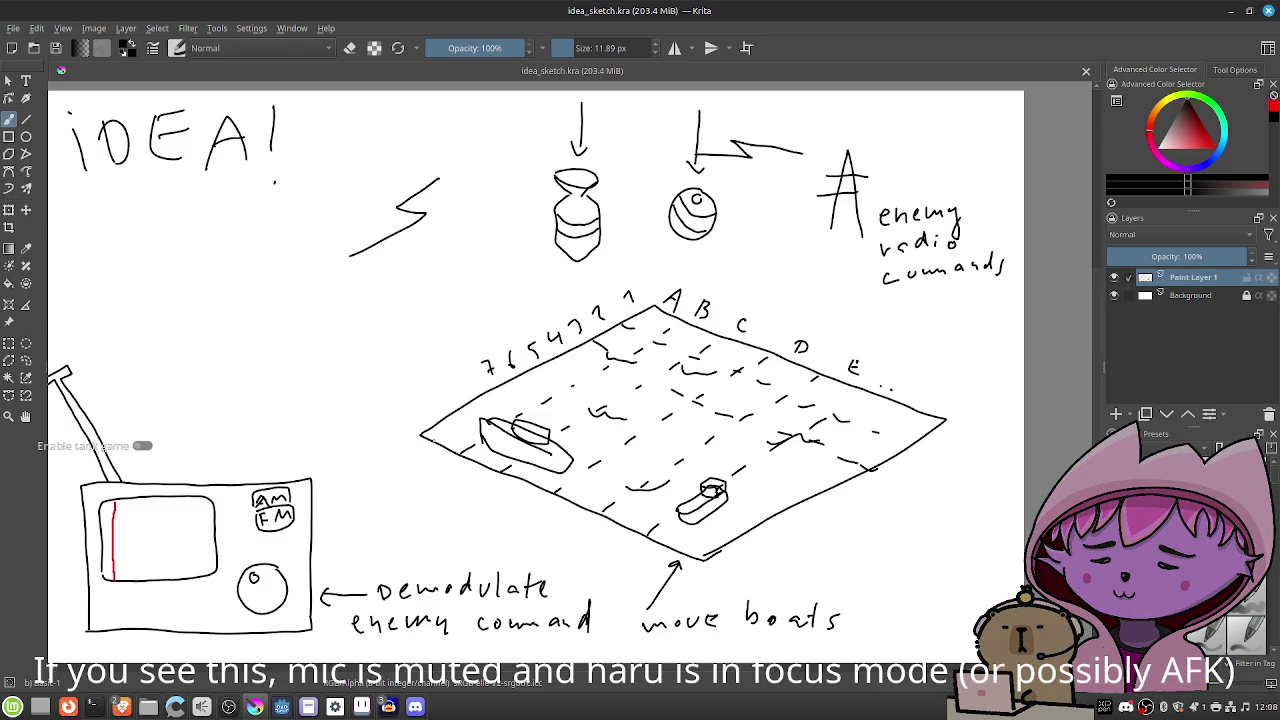
# Alt+Tab from Krita to the browser's Google start page.
pyautogui.hotkey('alt', 'Tab')
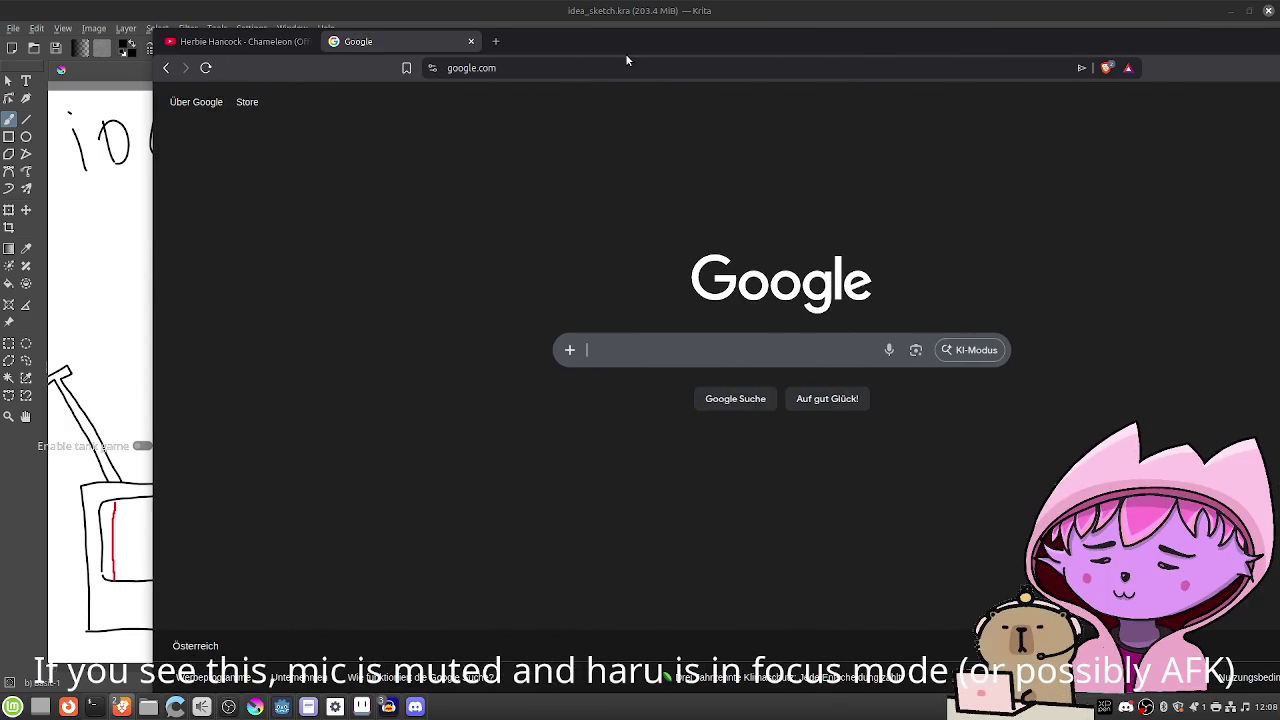
# Search Google for 'low poly water shader godot' and open the Godot Shaders 'Low poly water' result.
pyautogui.write('low poly water')
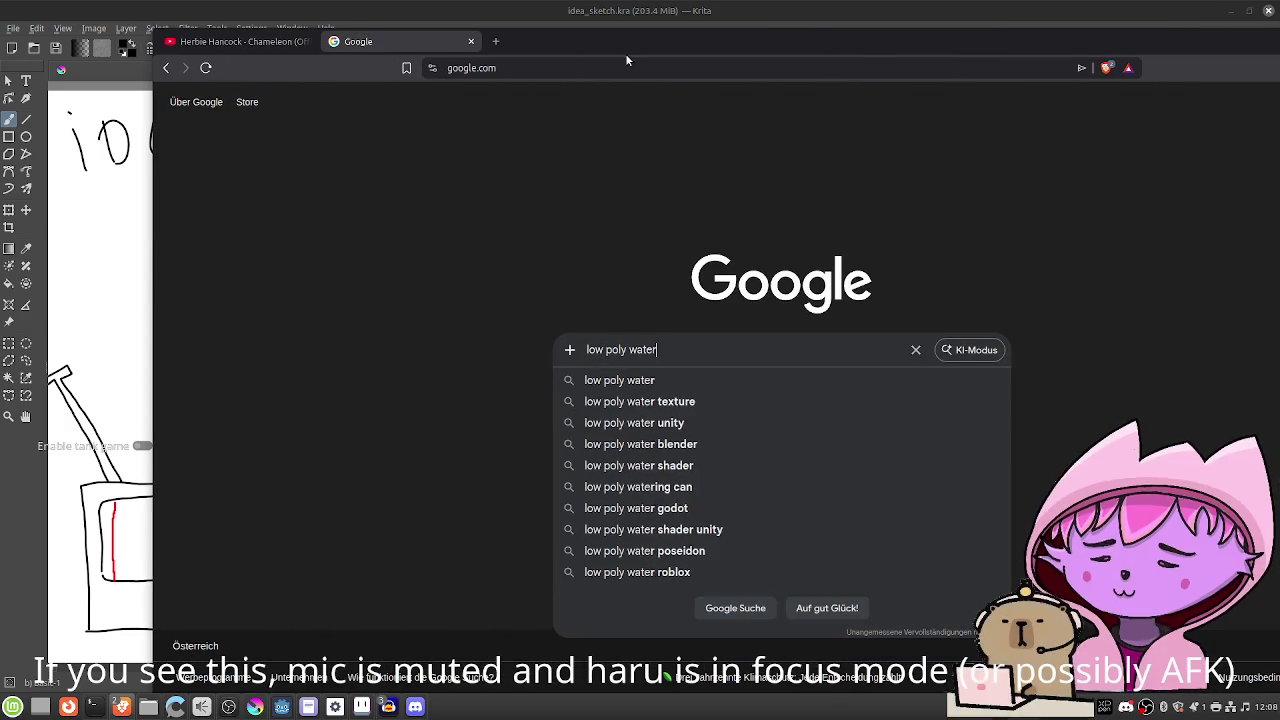
pyautogui.write(' shader')
pyautogui.press('Return')
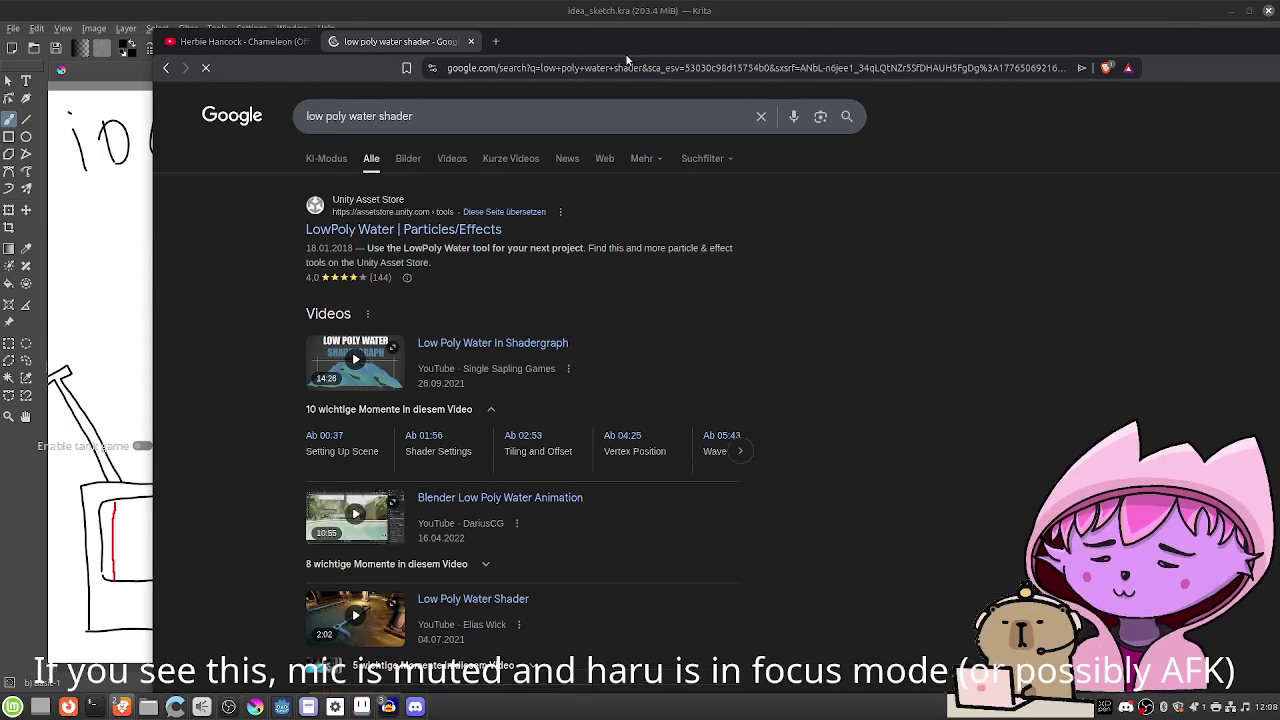
pyautogui.click(454, 118)
pyautogui.write('godo')
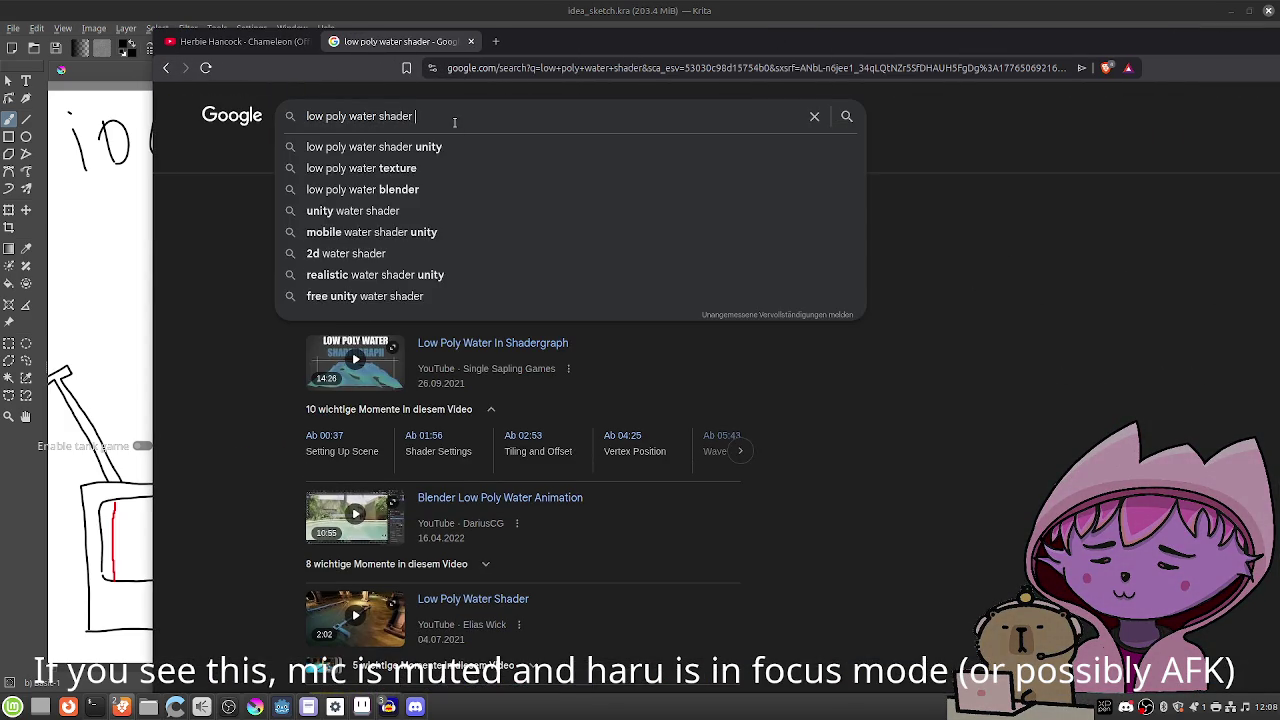
pyautogui.write('t')
pyautogui.press('Return')
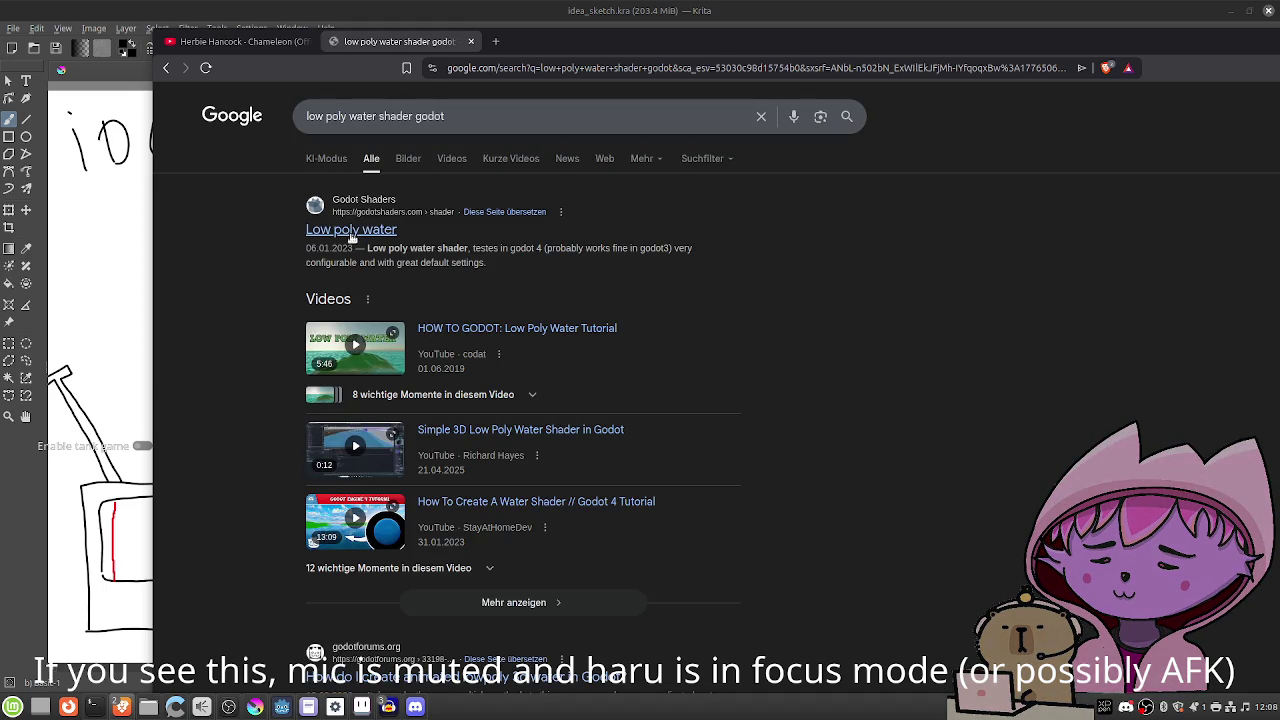
pyautogui.click(351, 231)
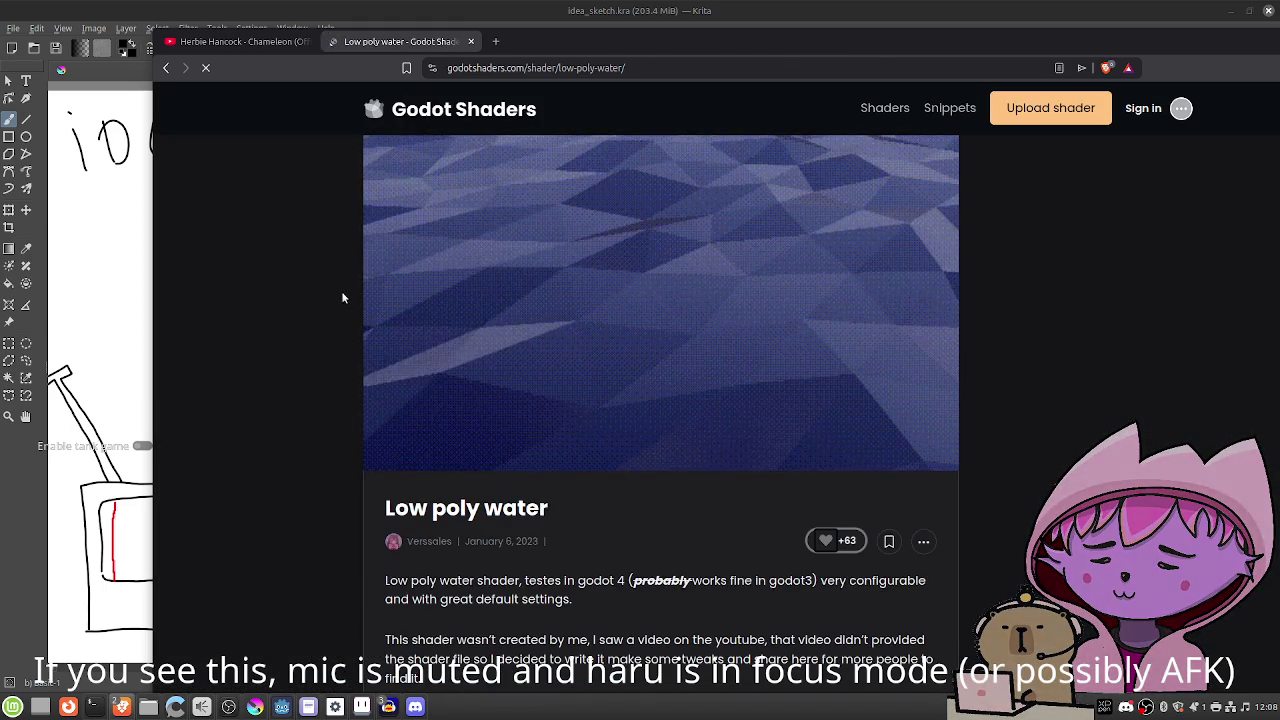
# Scroll past the shader description and code box to the Low poly water Live Preview.
pyautogui.scroll(-3, 337, 336)
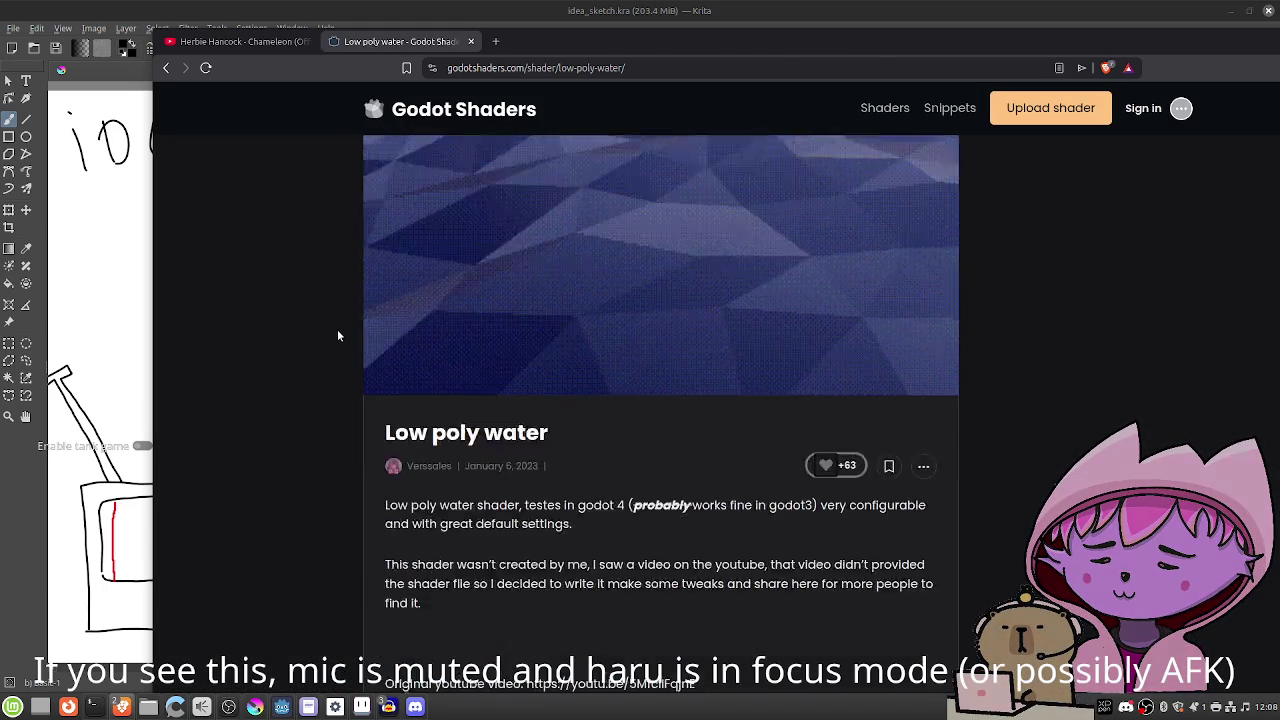
pyautogui.scroll(-4, 337, 336)
pyautogui.scroll(-10, 413, 329)
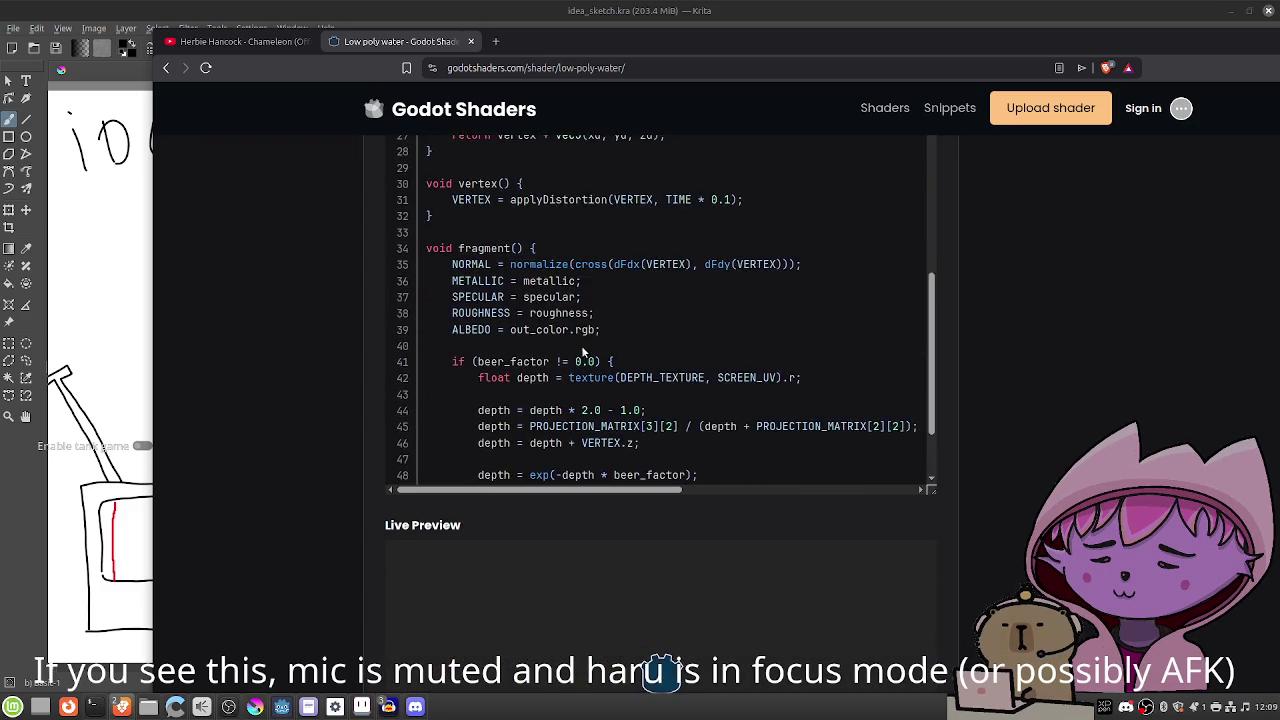
pyautogui.scroll(1, 437, 377)
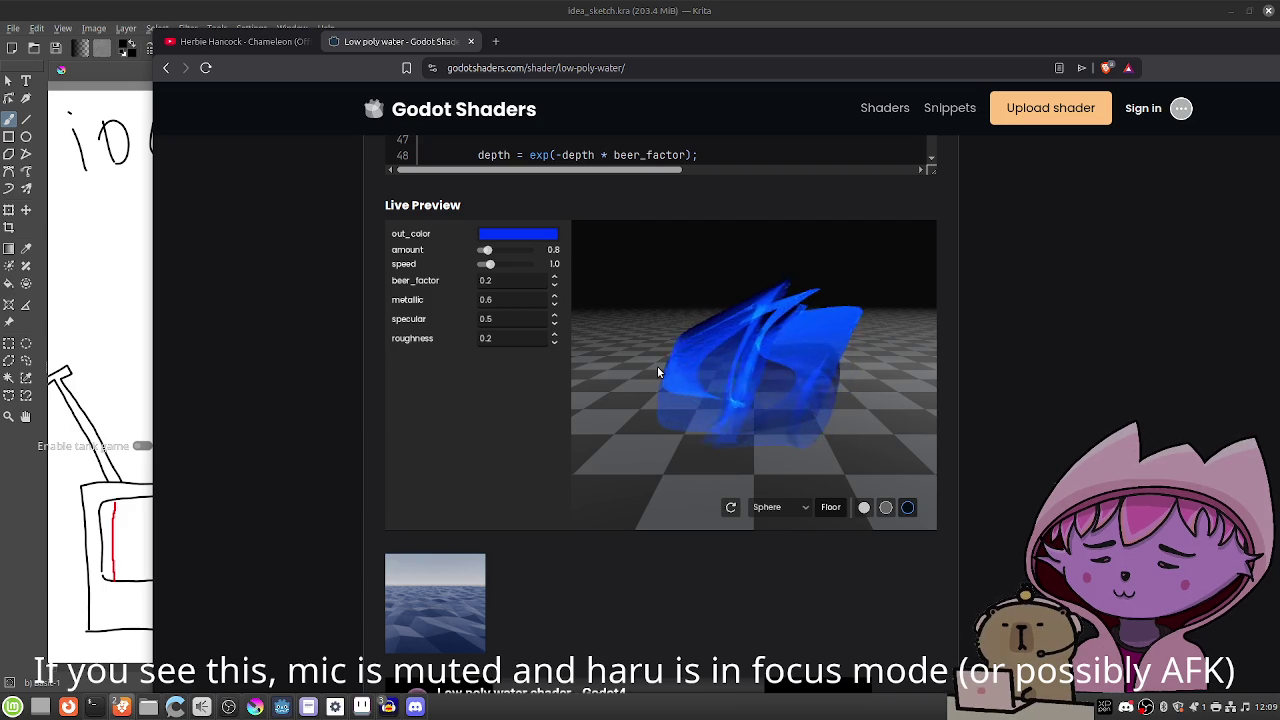
# Preview the water shader on a Plane, toggle the floor off and on, and raise amount to 1.8.
pyautogui.moveTo(756, 380)
pyautogui.mouseDown()
pyautogui.moveTo(704, 401)
pyautogui.moveTo(706, 416)
pyautogui.moveTo(771, 413)
pyautogui.moveTo(795, 358)
pyautogui.moveTo(877, 400)
pyautogui.moveTo(921, 387)
pyautogui.moveTo(780, 405)
pyautogui.moveTo(759, 393)
pyautogui.moveTo(750, 411)
pyautogui.moveTo(750, 387)
pyautogui.mouseUp()
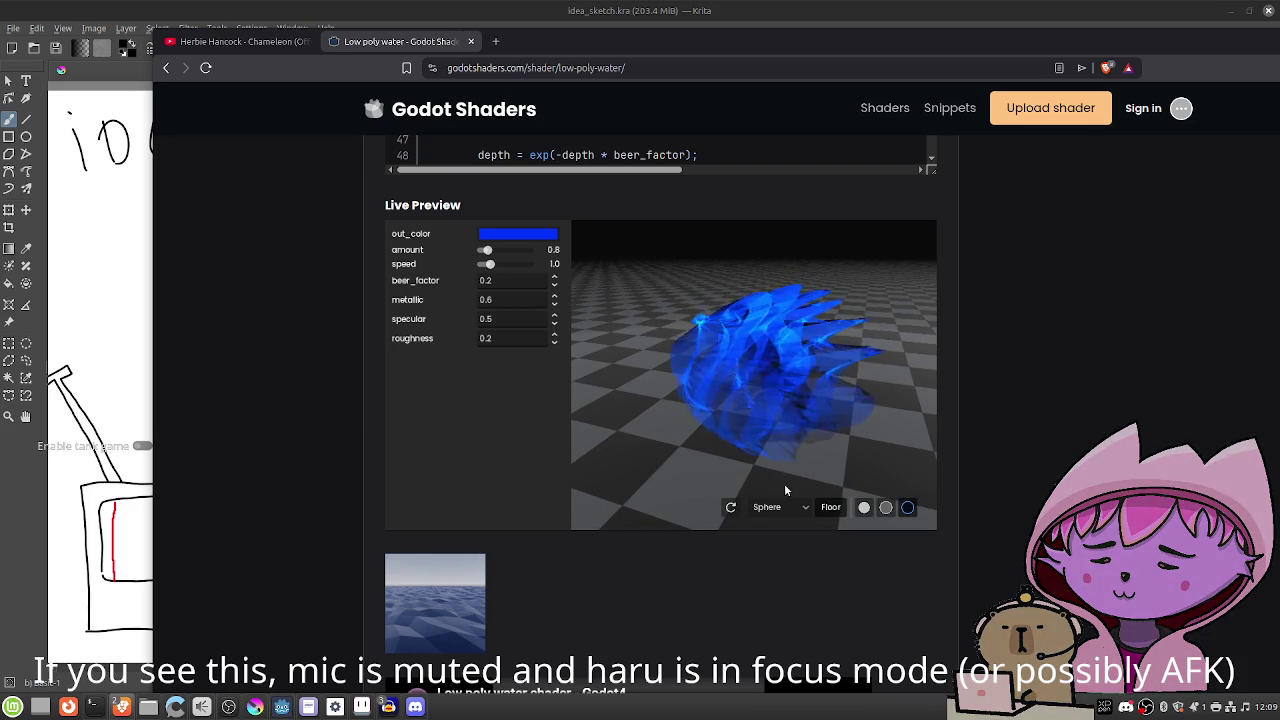
pyautogui.click(767, 507)
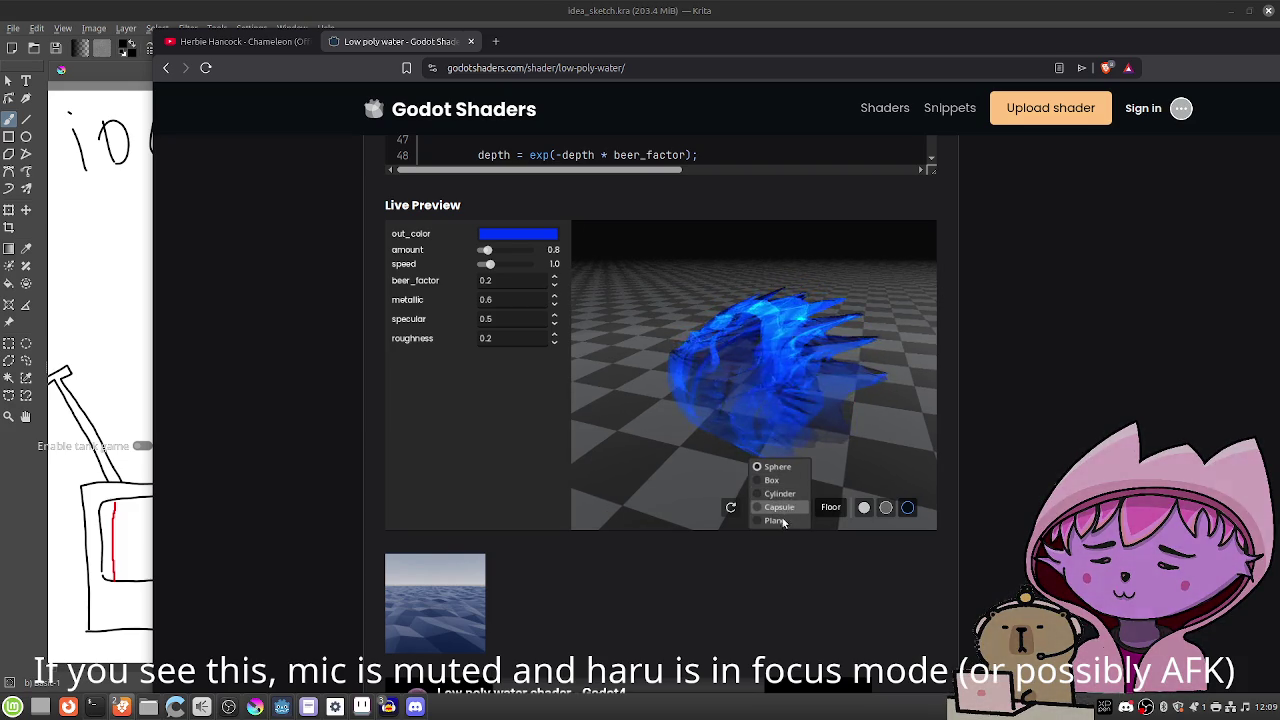
pyautogui.click(775, 520)
pyautogui.moveTo(706, 447)
pyautogui.mouseDown()
pyautogui.moveTo(767, 417)
pyautogui.moveTo(743, 435)
pyautogui.moveTo(737, 417)
pyautogui.moveTo(713, 415)
pyautogui.mouseUp()
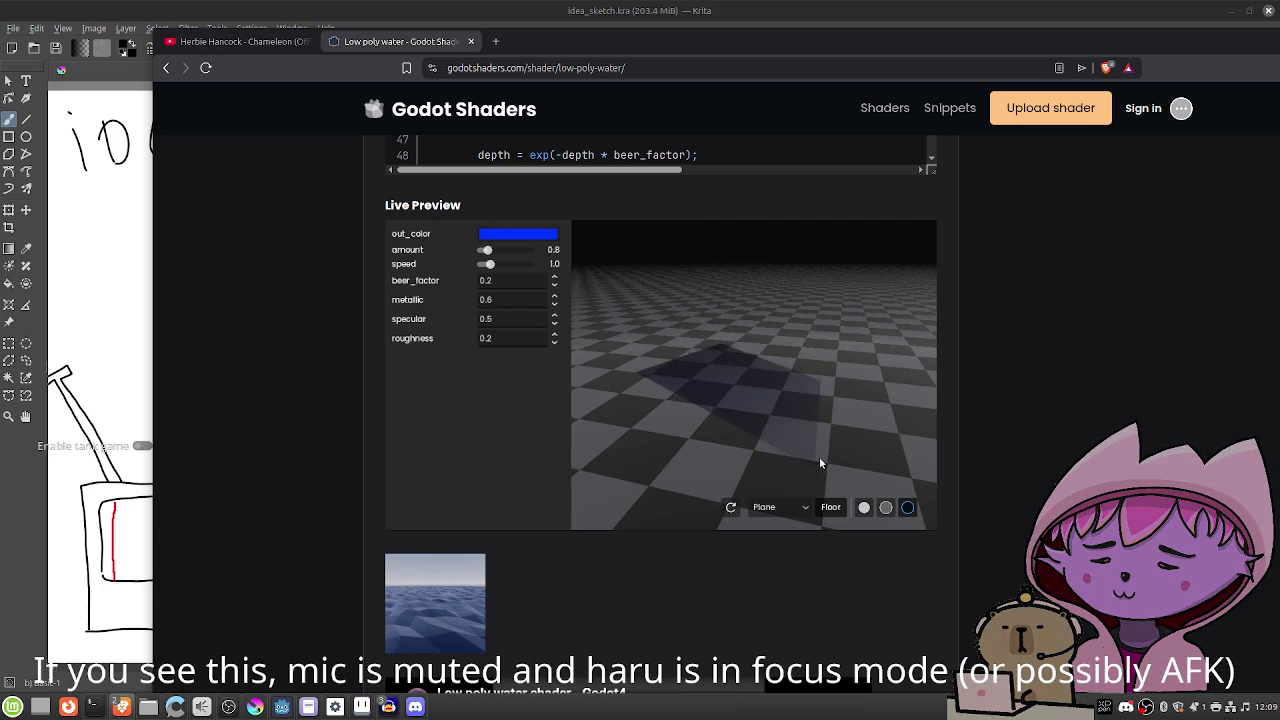
pyautogui.click(833, 510)
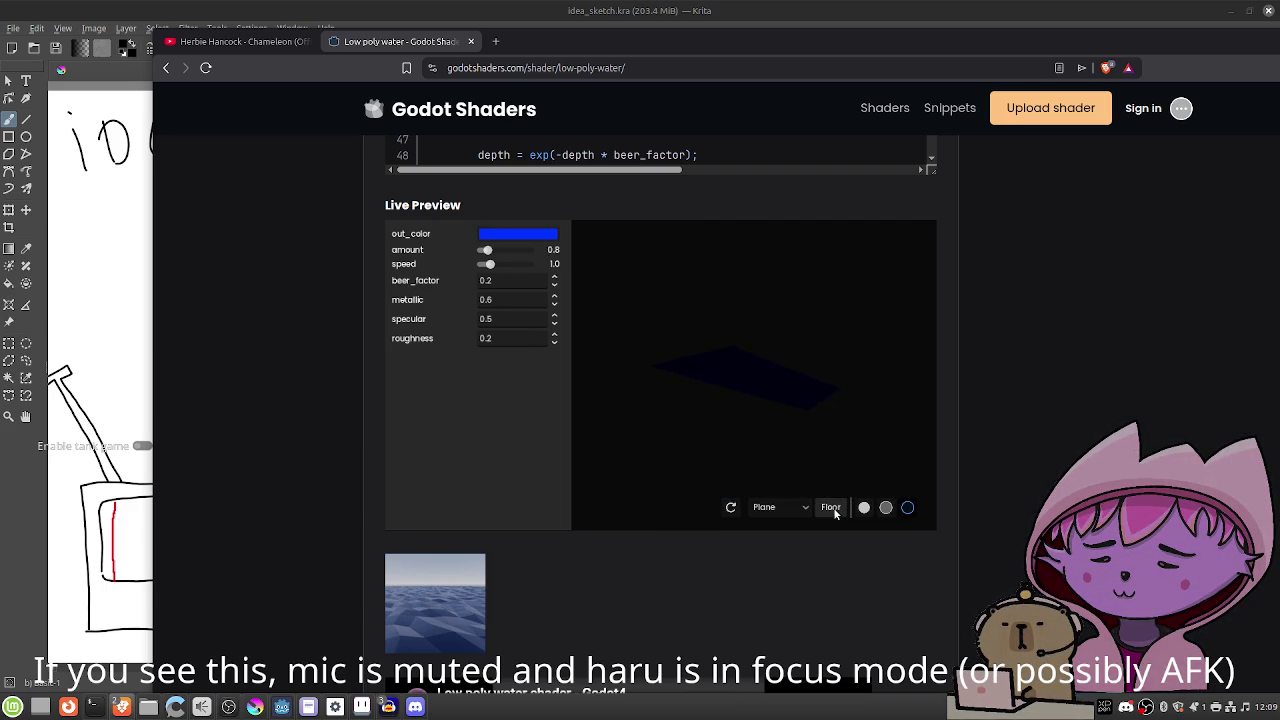
pyautogui.click(834, 510)
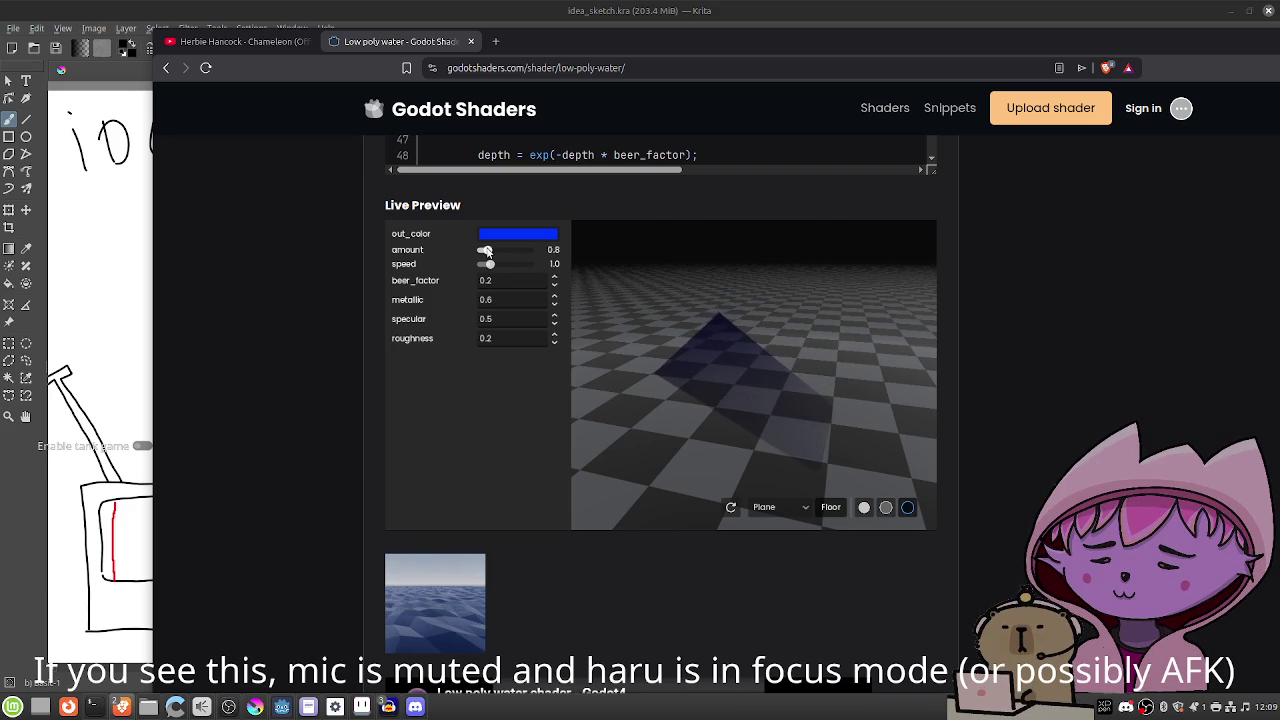
pyautogui.moveTo(487, 252)
pyautogui.mouseDown()
pyautogui.moveTo(517, 254)
pyautogui.moveTo(496, 255)
pyautogui.mouseUp()
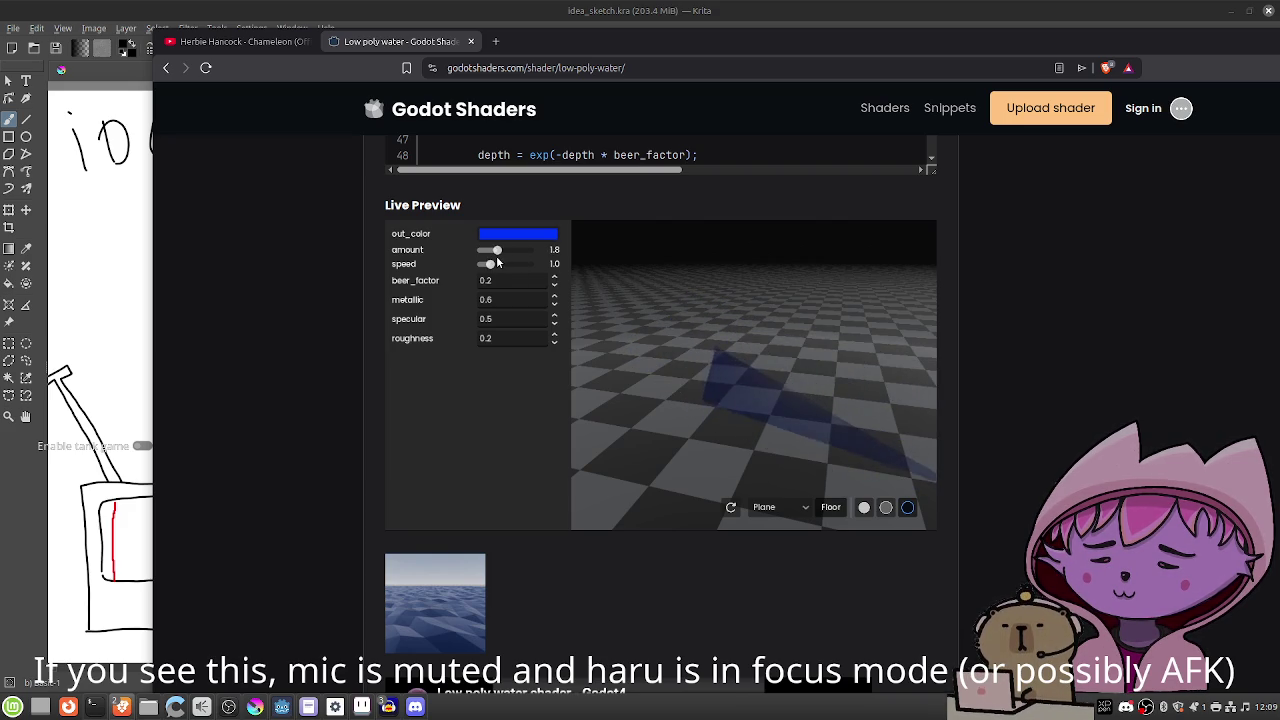
# Try the preview on Box and Capsule, return to Plane, then close the page and go back to Krita.
pyautogui.click(764, 508)
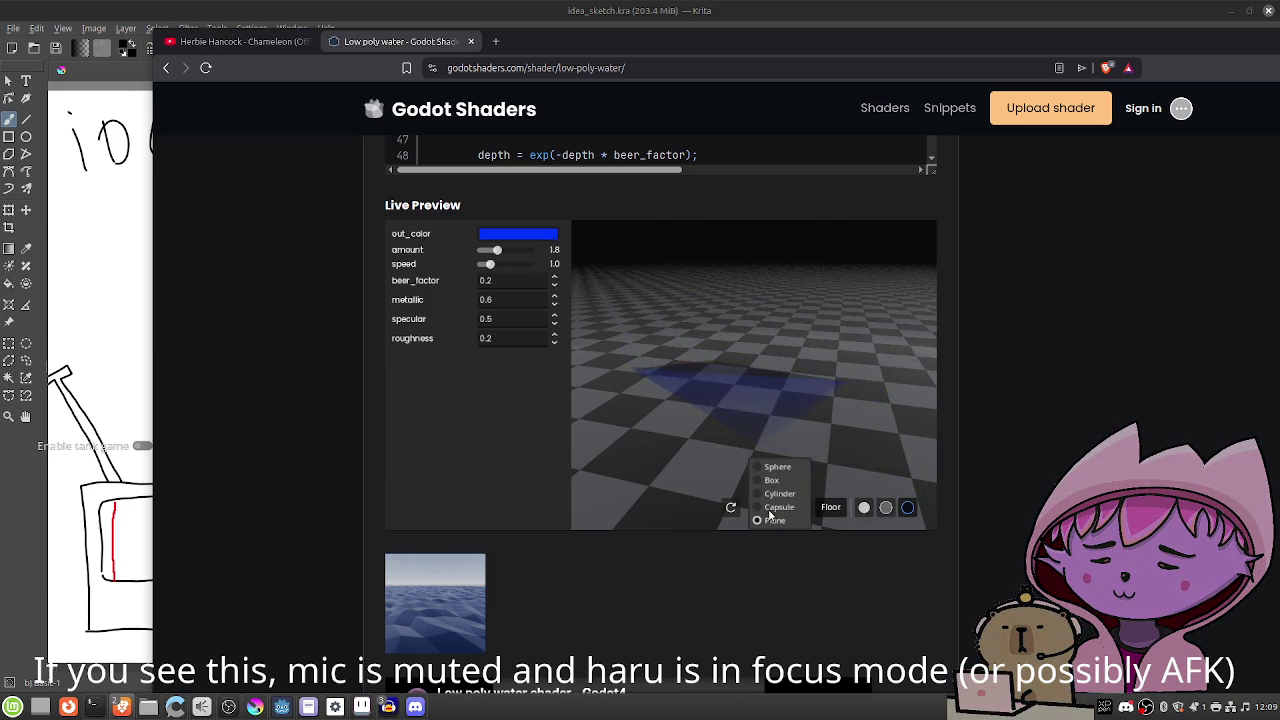
pyautogui.click(771, 520)
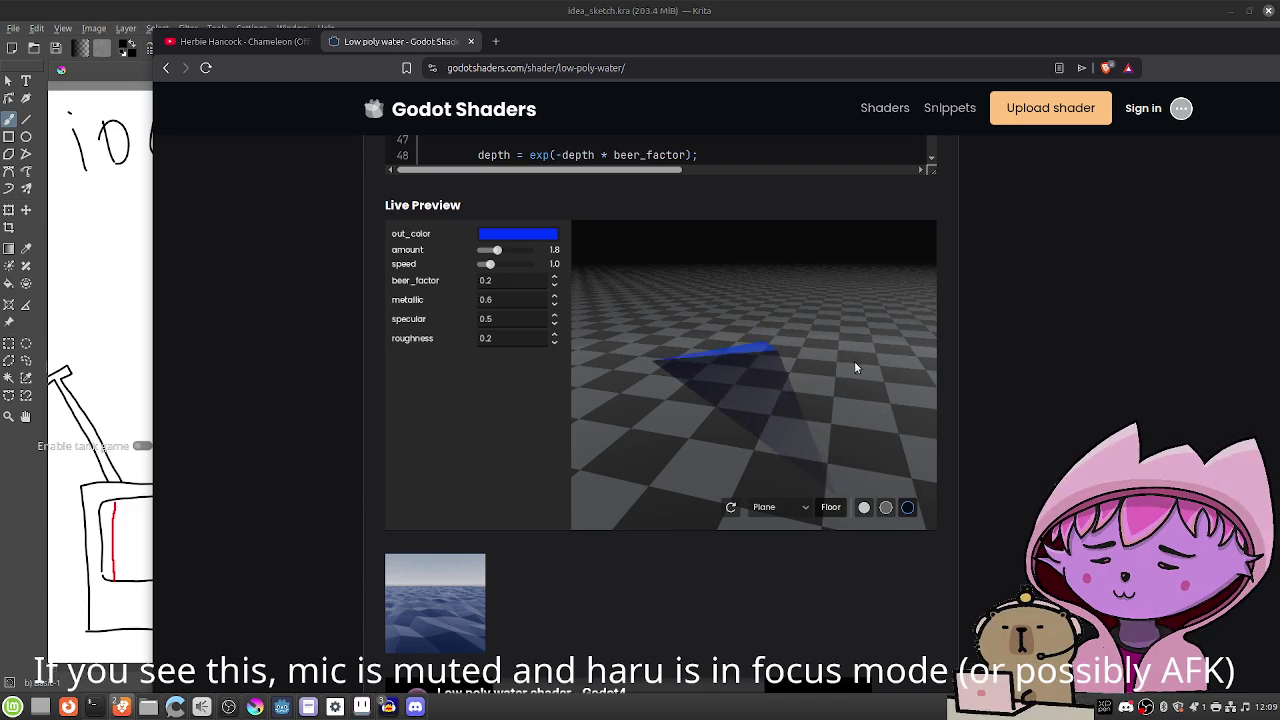
pyautogui.click(771, 499)
pyautogui.click(773, 486)
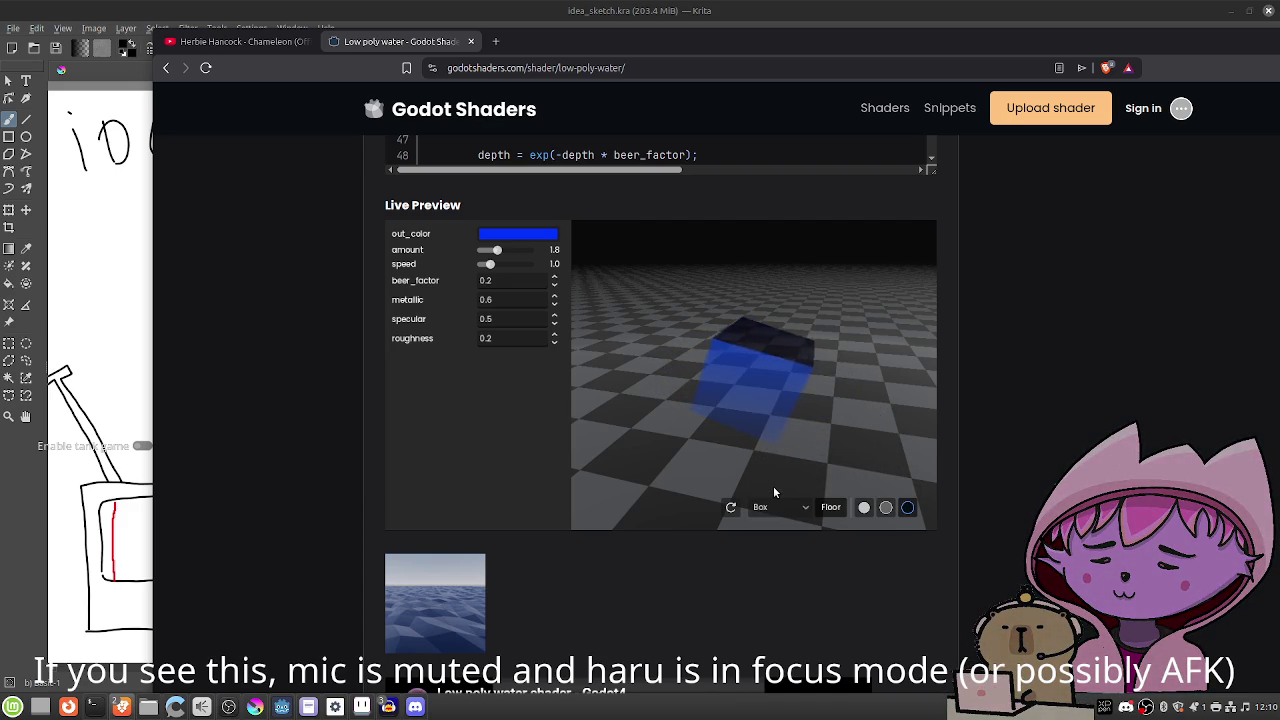
pyautogui.click(773, 510)
pyautogui.click(773, 508)
pyautogui.click(773, 508)
pyautogui.click(770, 466)
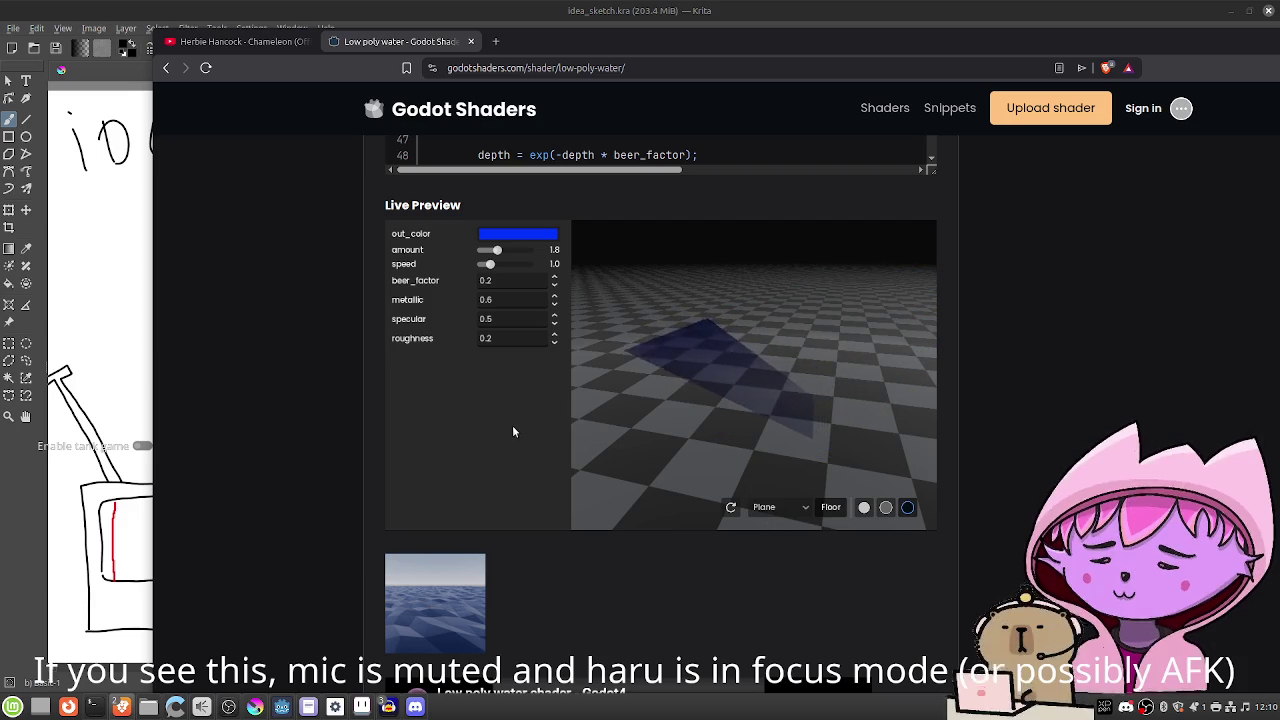
pyautogui.click(472, 41)
pyautogui.hotkey('alt', 'Tab')
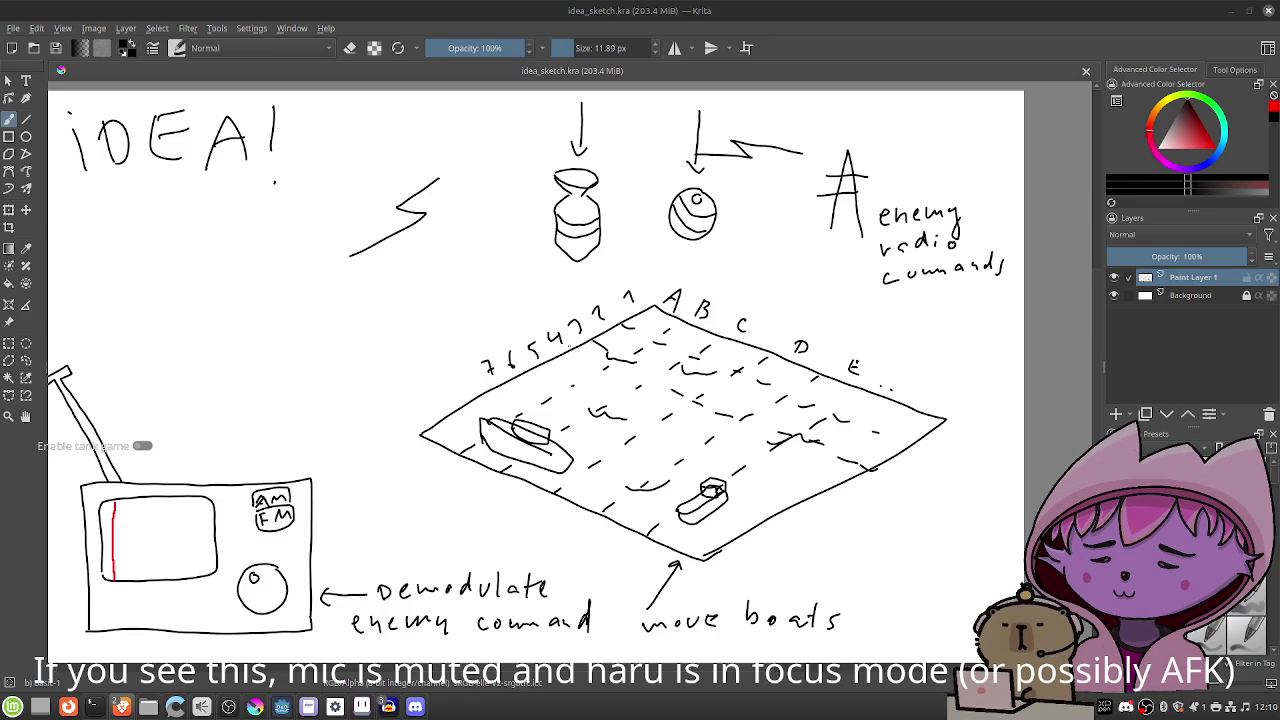
# Add a '-> Low poly ship model' sub-item under GFX in todo_list and save it.
pyautogui.click(308, 706)
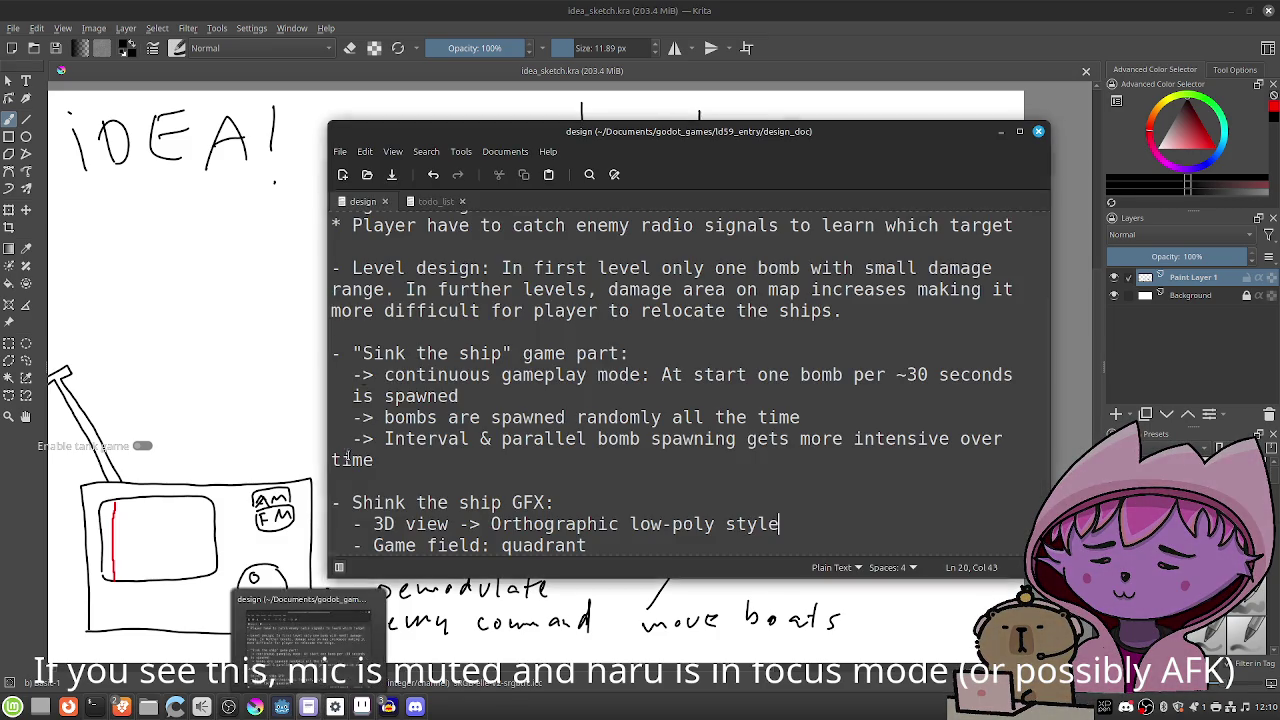
pyautogui.click(432, 202)
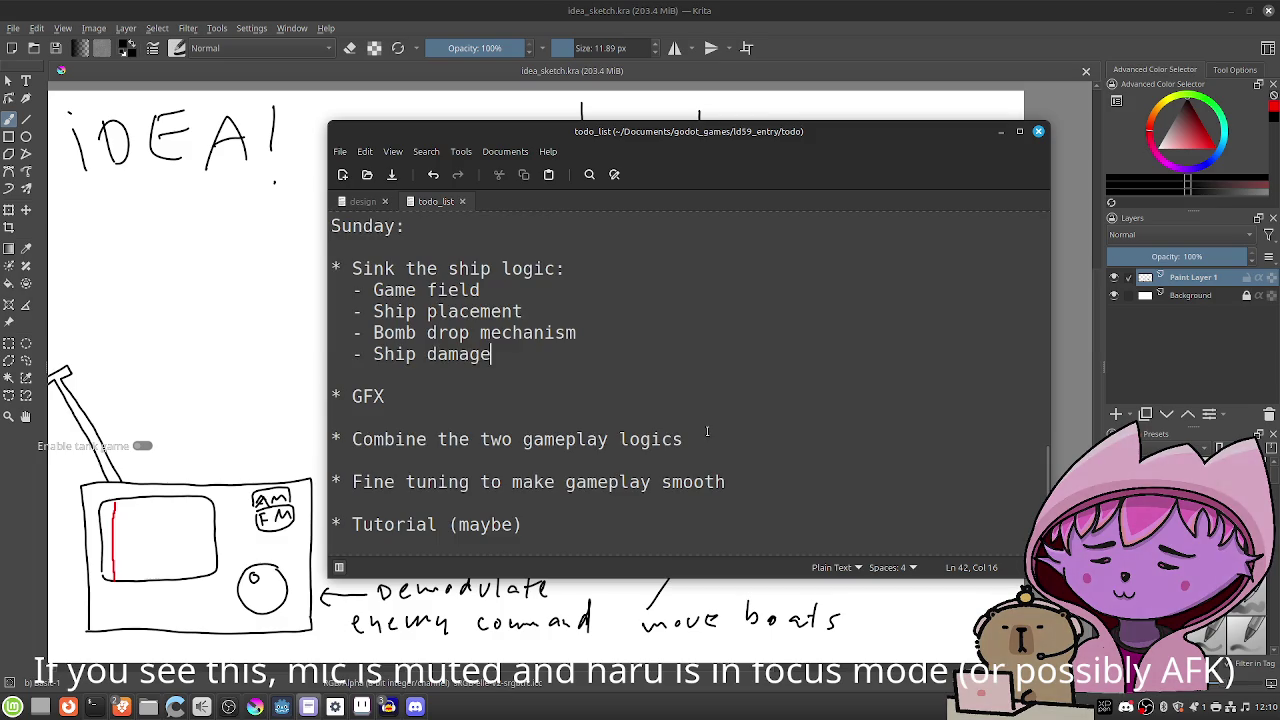
pyautogui.scroll(-1, 705, 432)
pyautogui.click(697, 390)
pyautogui.click(690, 356)
pyautogui.write(':')
pyautogui.press('Return')
pyautogui.write('-> Low poly ')
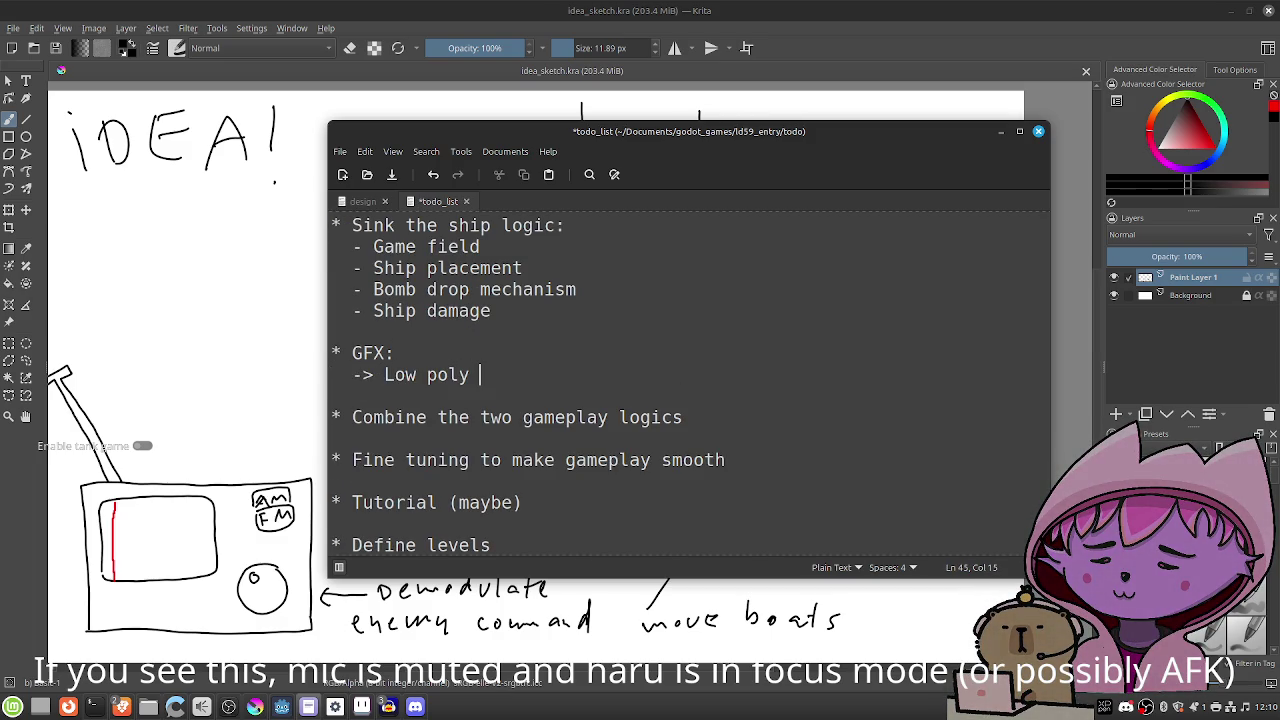
pyautogui.write('ship model')
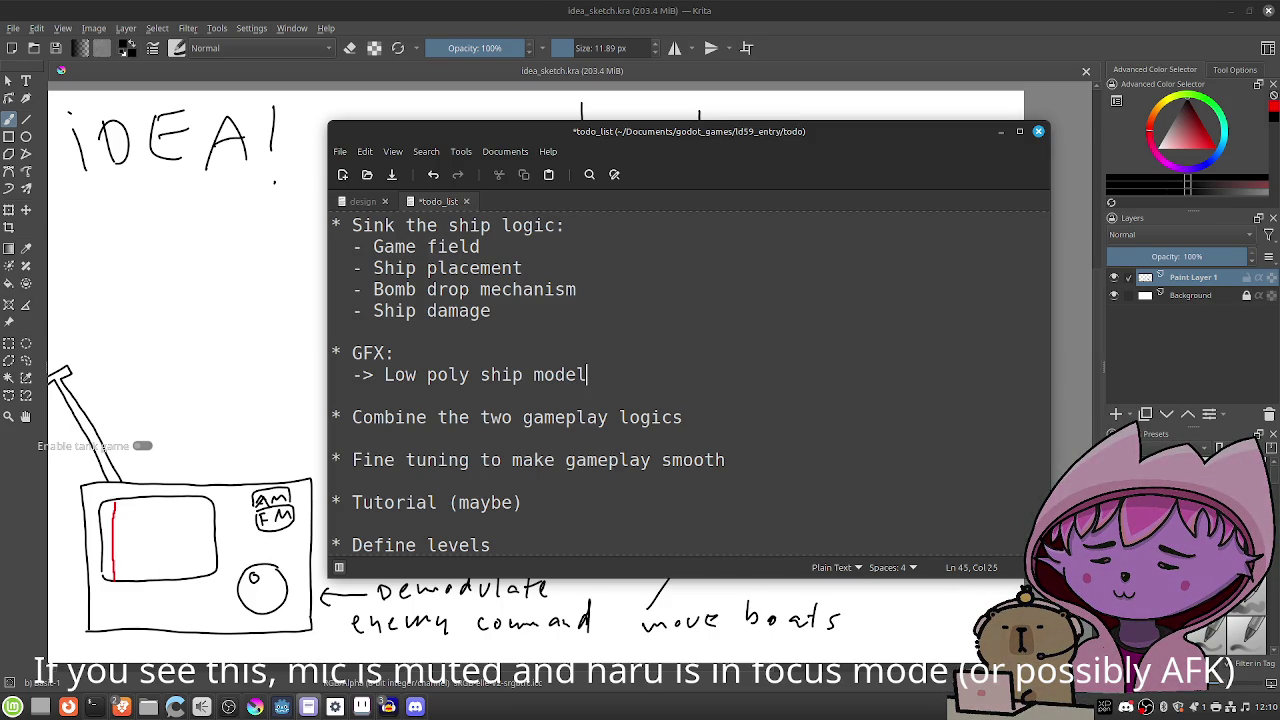
pyautogui.hotkey('ctrl', 's')
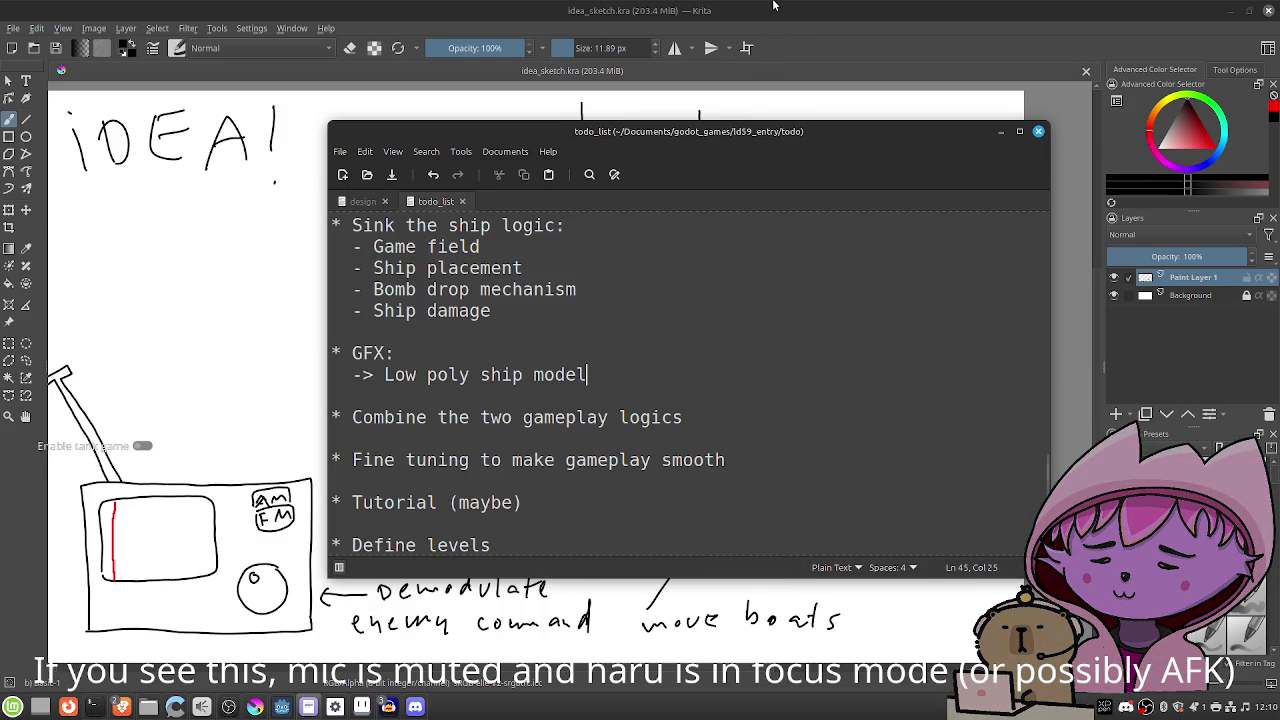
pyautogui.click(773, 6)
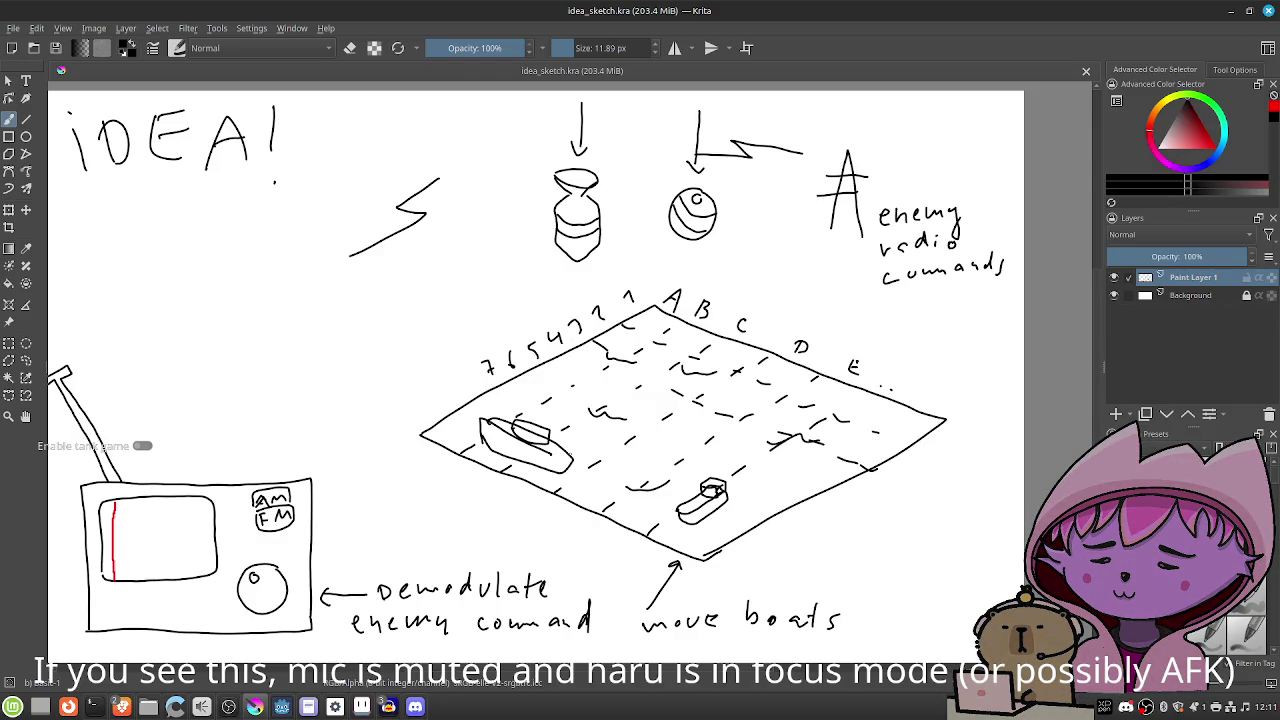
pyautogui.moveTo(346, 343)
pyautogui.mouseDown()
pyautogui.moveTo(391, 351)
pyautogui.moveTo(380, 378)
pyautogui.mouseUp()
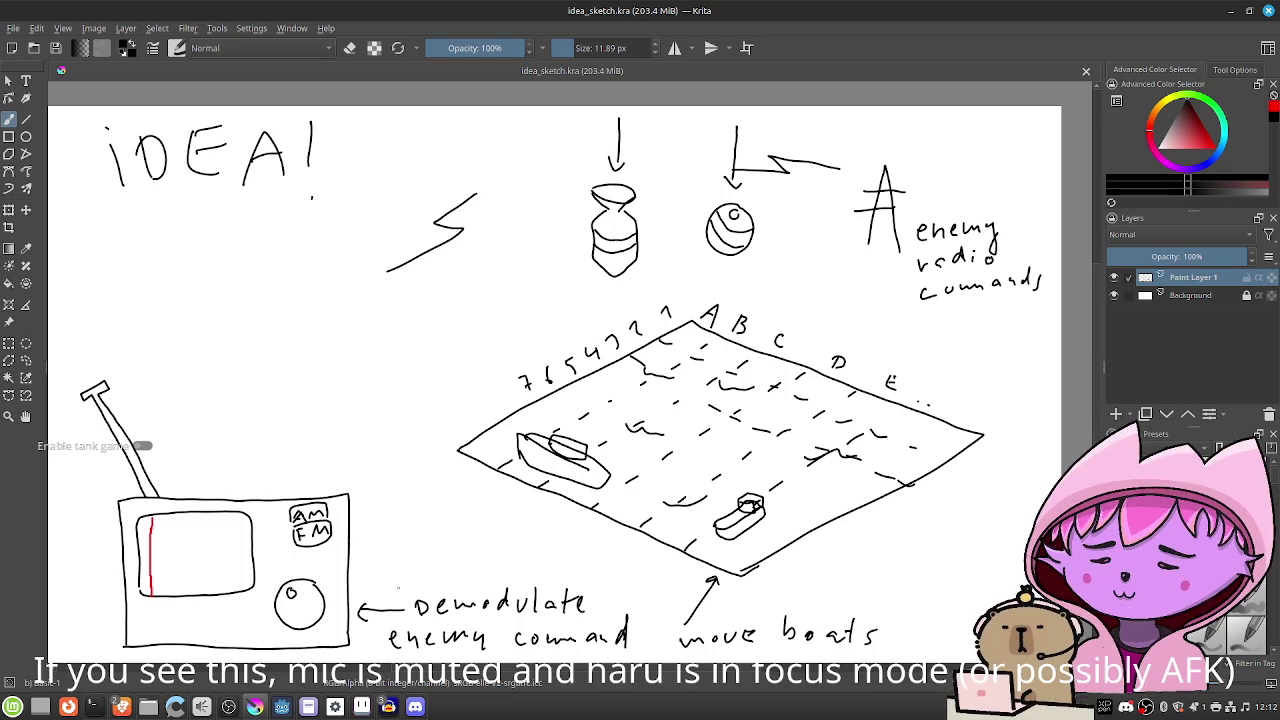
pyautogui.click(308, 706)
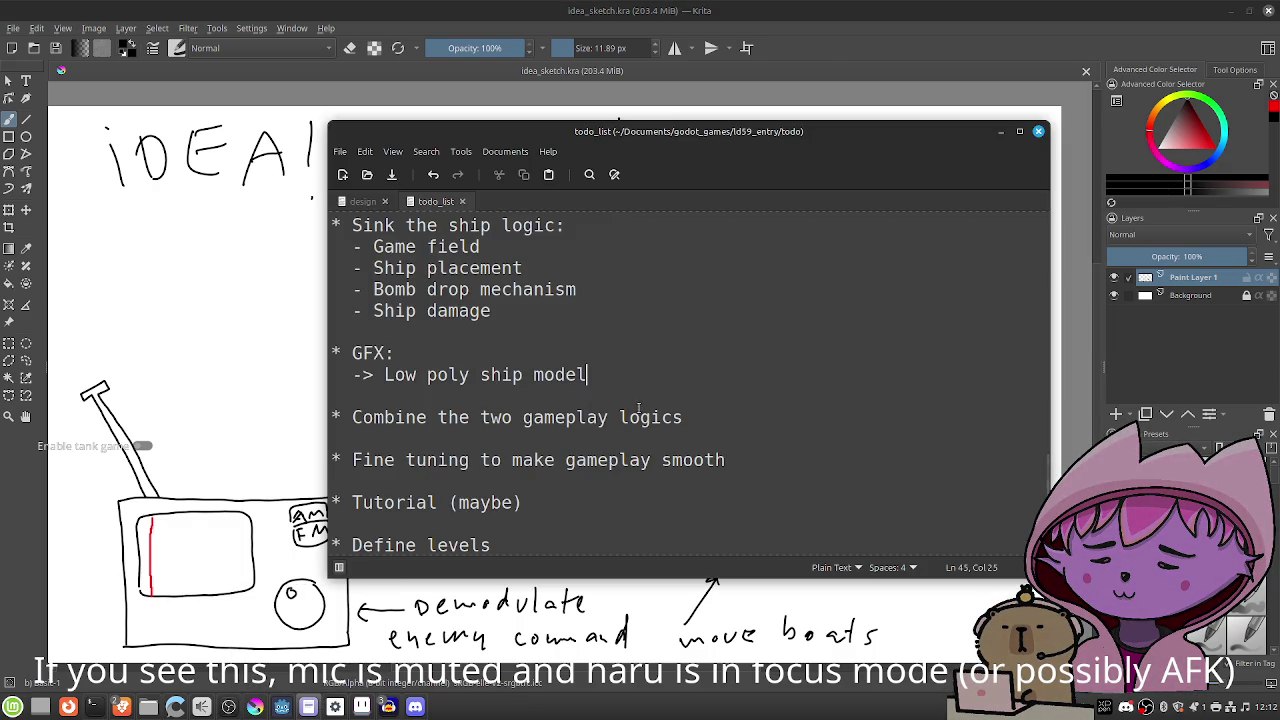
# Add a new '->' line and turn the dashes on the ship GFX lines into '->' arrows.
pyautogui.click(360, 201)
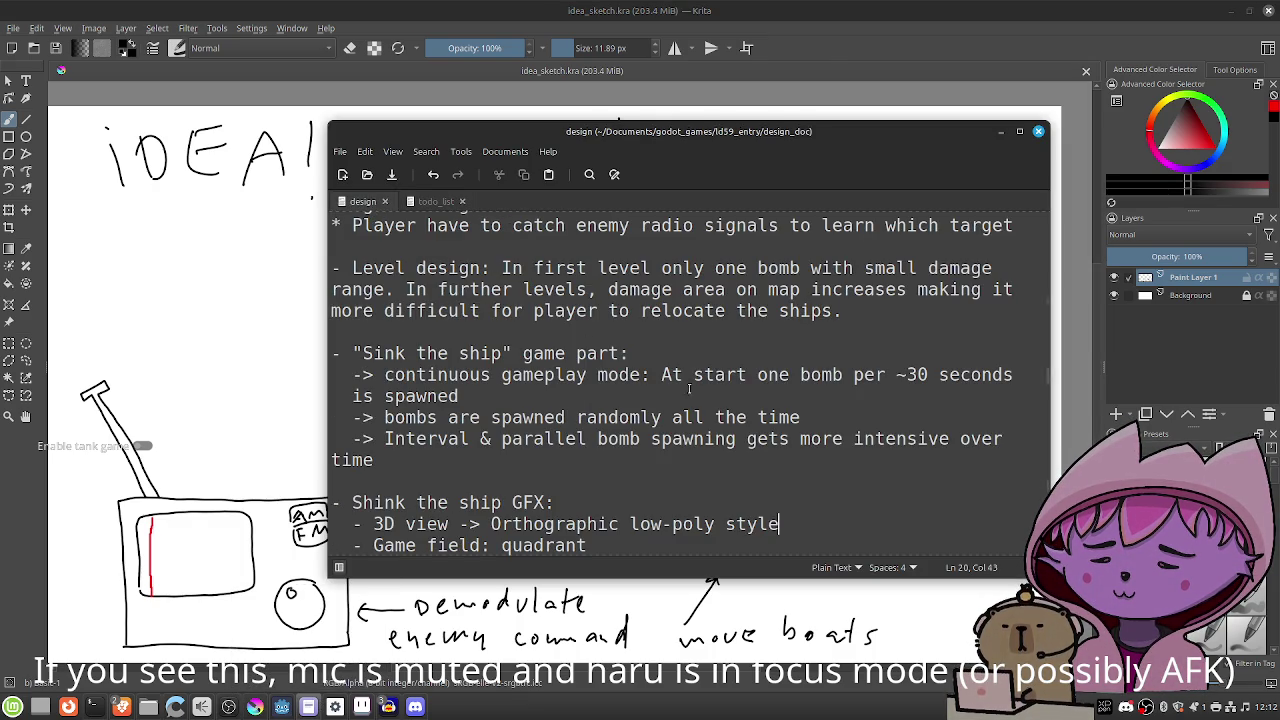
pyautogui.scroll(-2, 631, 461)
pyautogui.click(634, 440)
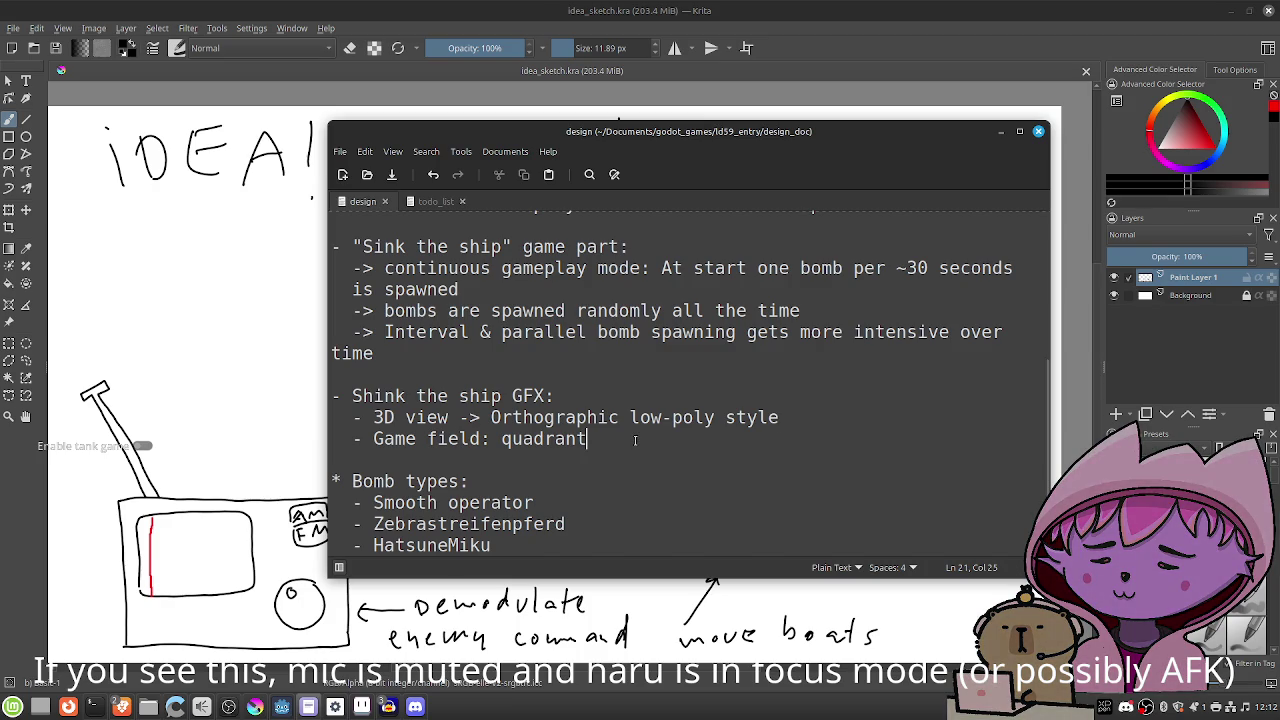
pyautogui.press('Return')
pyautogui.write('->')
pyautogui.press('Up')
pyautogui.press('Left')
pyautogui.write('>')
pyautogui.press('Up')
pyautogui.press('Left')
pyautogui.write('>')
pyautogui.press('Down')
pyautogui.press('Down')
# Type 'Circular damage hitboxes (with area2ds)', save the design doc, and move the editor aside.
pyautogui.write('Circular')
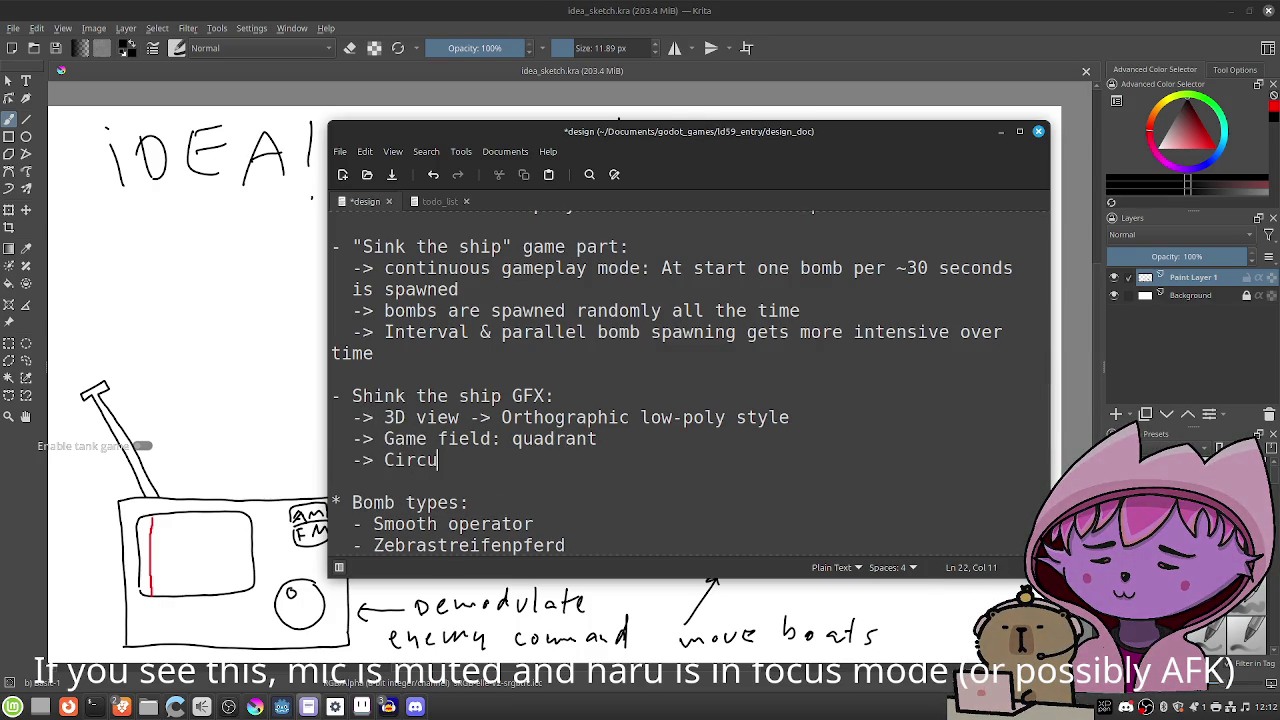
pyautogui.write(' damage')
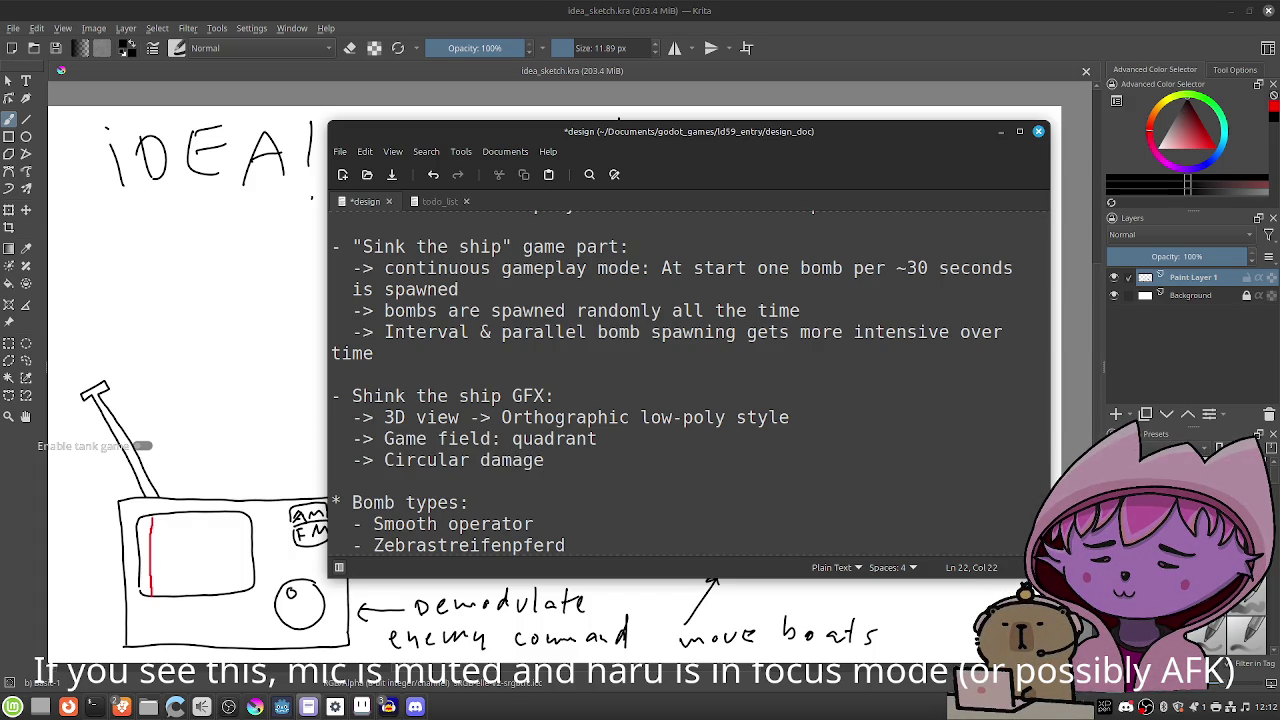
pyautogui.write('h')
pyautogui.press('BackSpace')
pyautogui.write('hitboxes (wi')
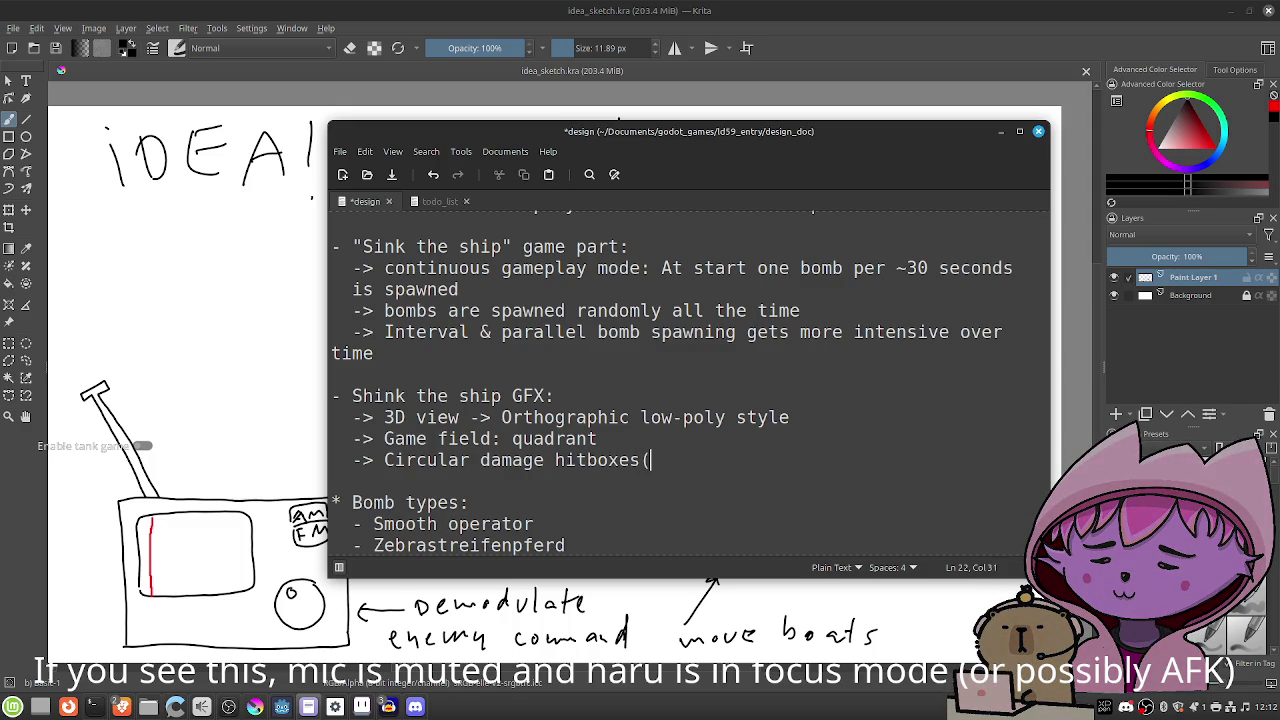
pyautogui.write('t are')
pyautogui.press('BackSpace')
pyautogui.press('BackSpace')
pyautogui.press('BackSpace')
pyautogui.write('a')
pyautogui.press('BackSpace')
pyautogui.press('BackSpace')
pyautogui.write('h area2ds)')
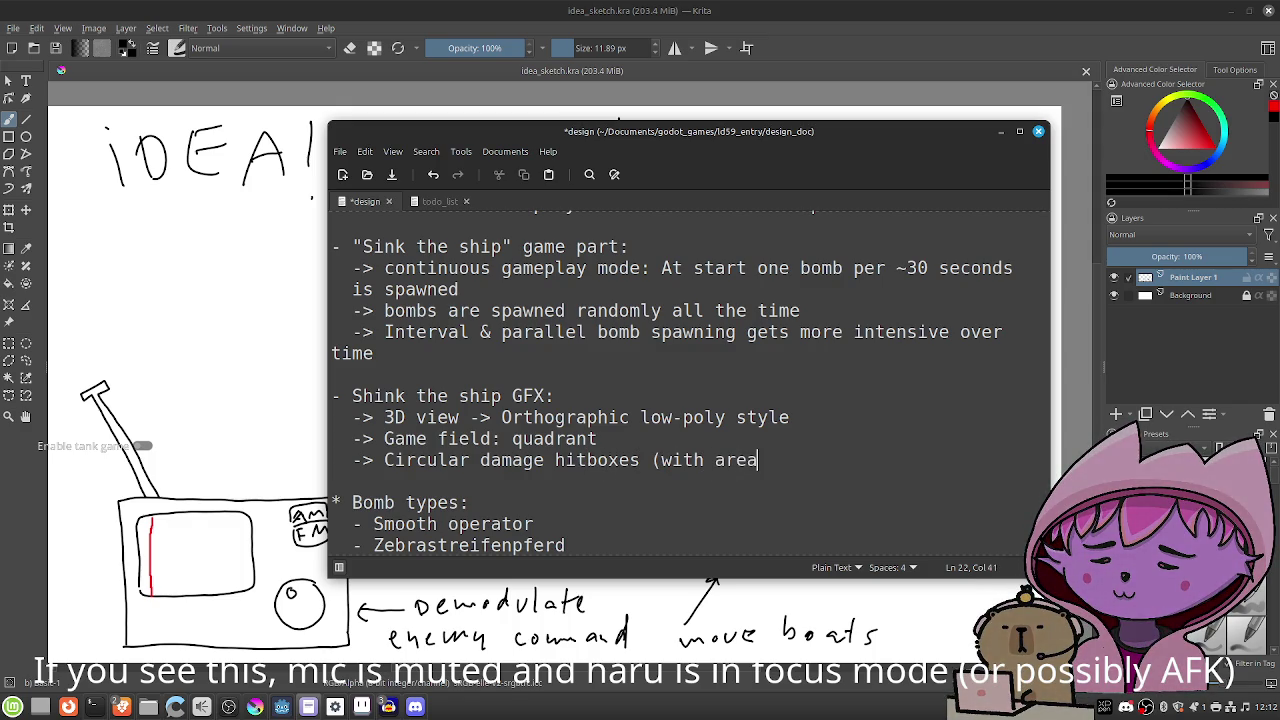
pyautogui.hotkey('ctrl', 's')
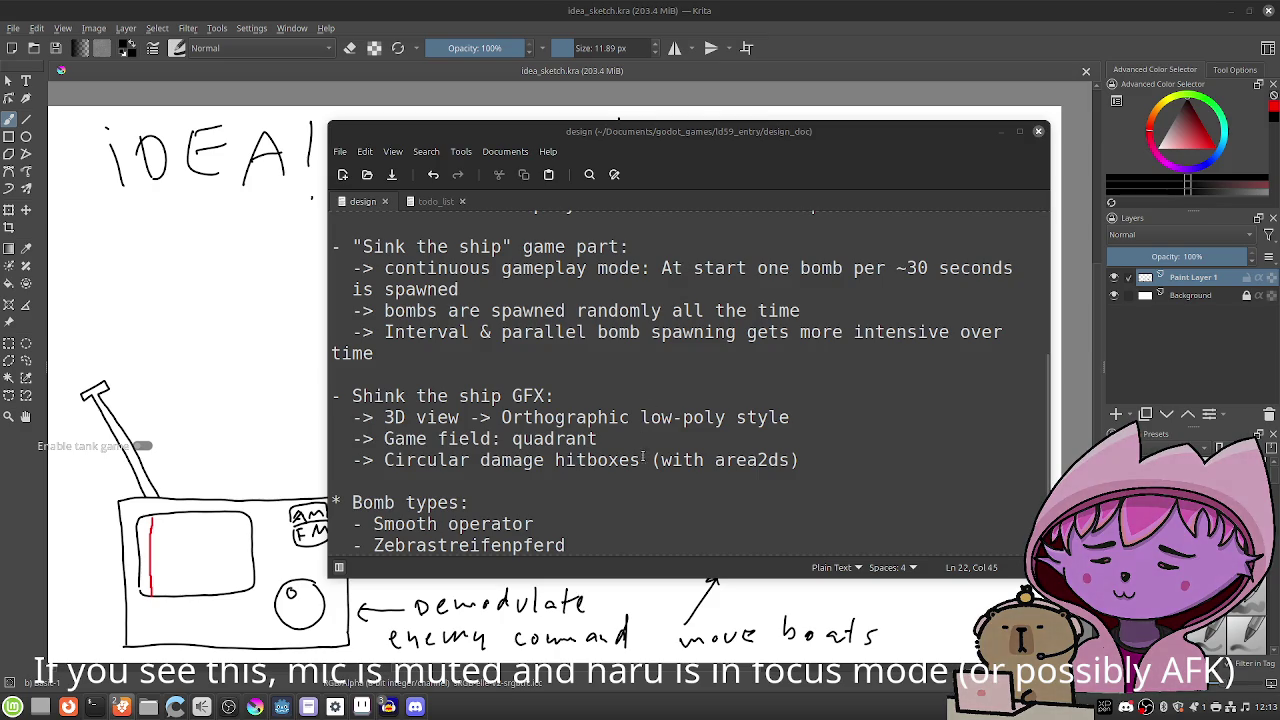
pyautogui.scroll(-1, 645, 407)
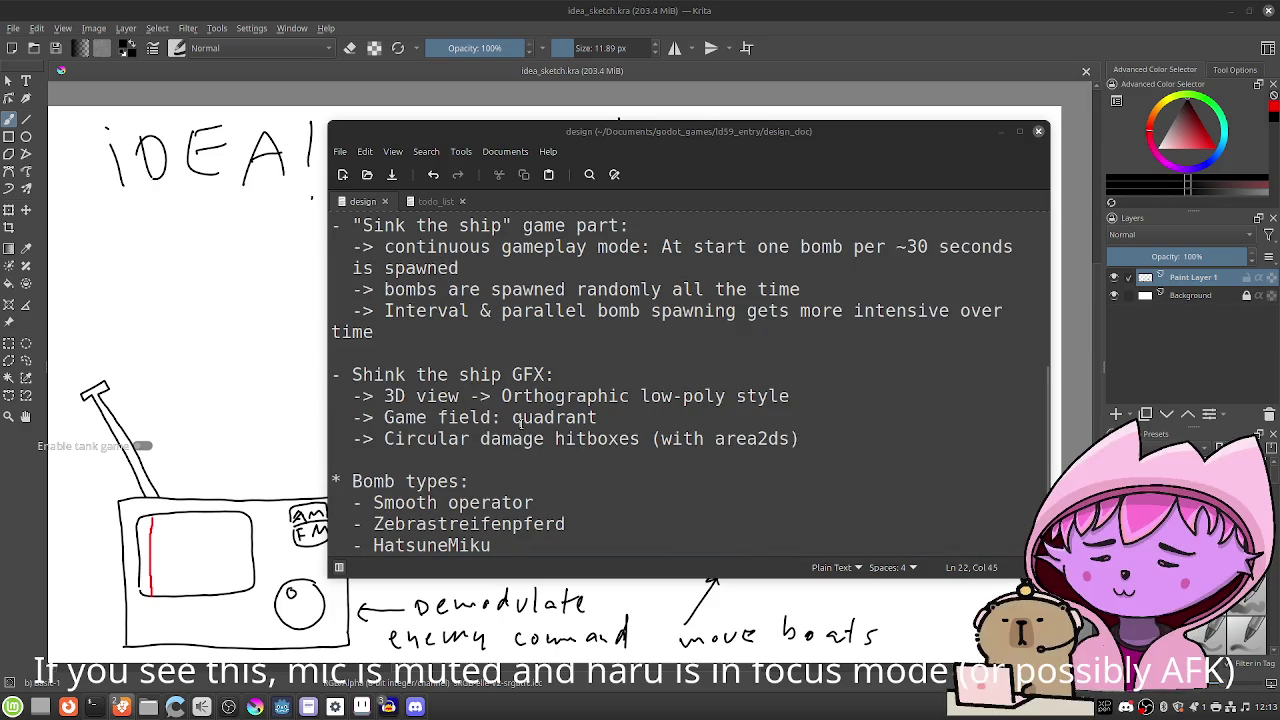
pyautogui.moveTo(598, 134); pyautogui.dragTo(1279, 134)
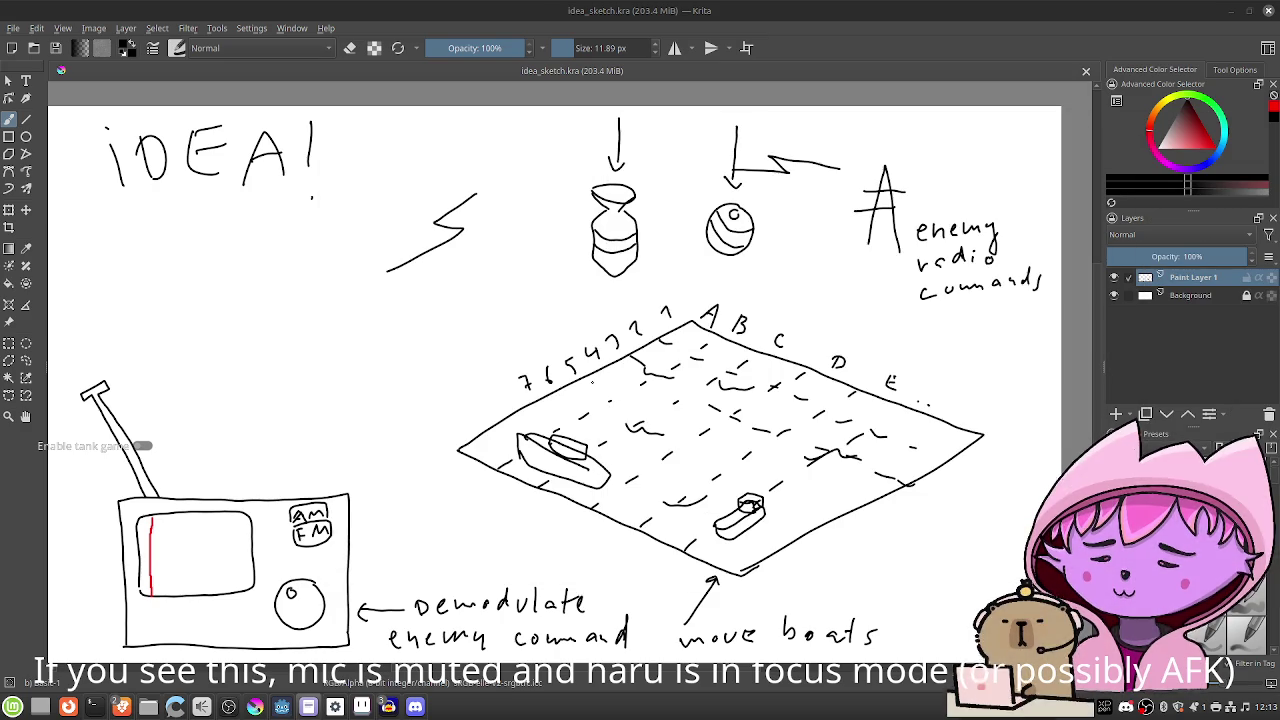
# Draw a pinkish-red ellipse around the left boat on the grid with the Ellipse tool.
pyautogui.click(26, 137)
pyautogui.moveTo(1197, 118); pyautogui.dragTo(1173, 176)
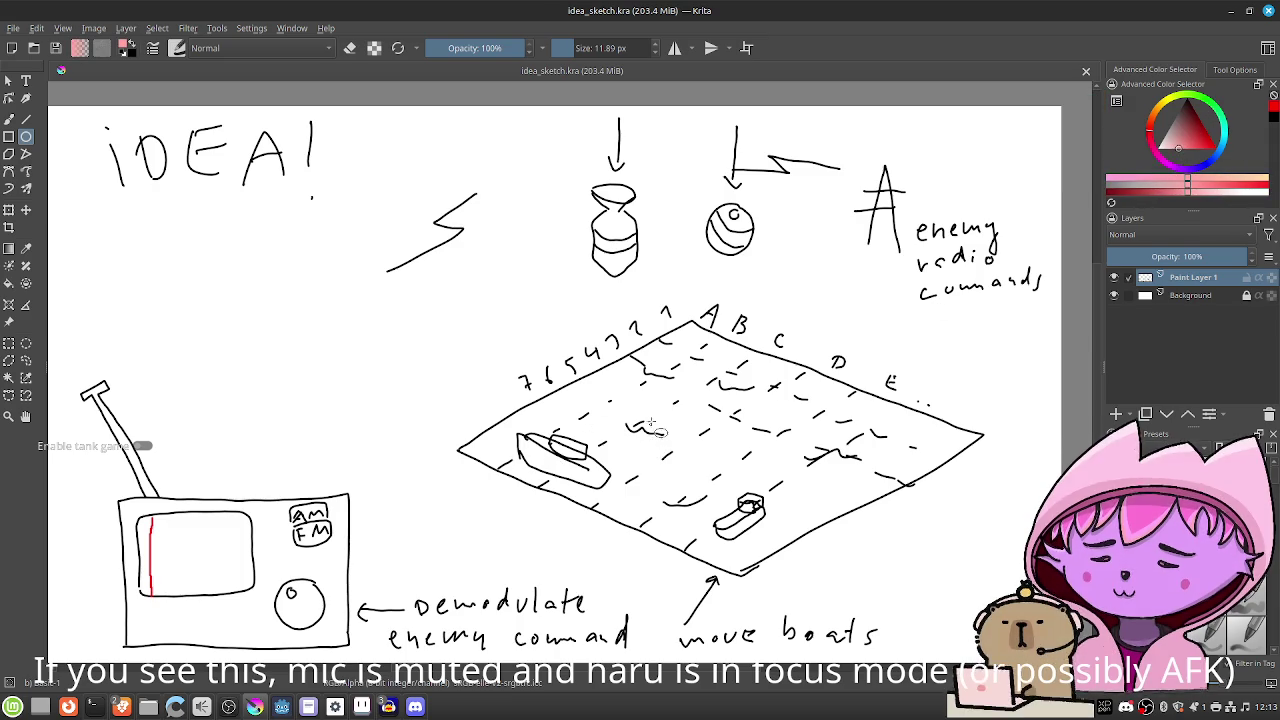
pyautogui.moveTo(652, 430); pyautogui.dragTo(521, 491)
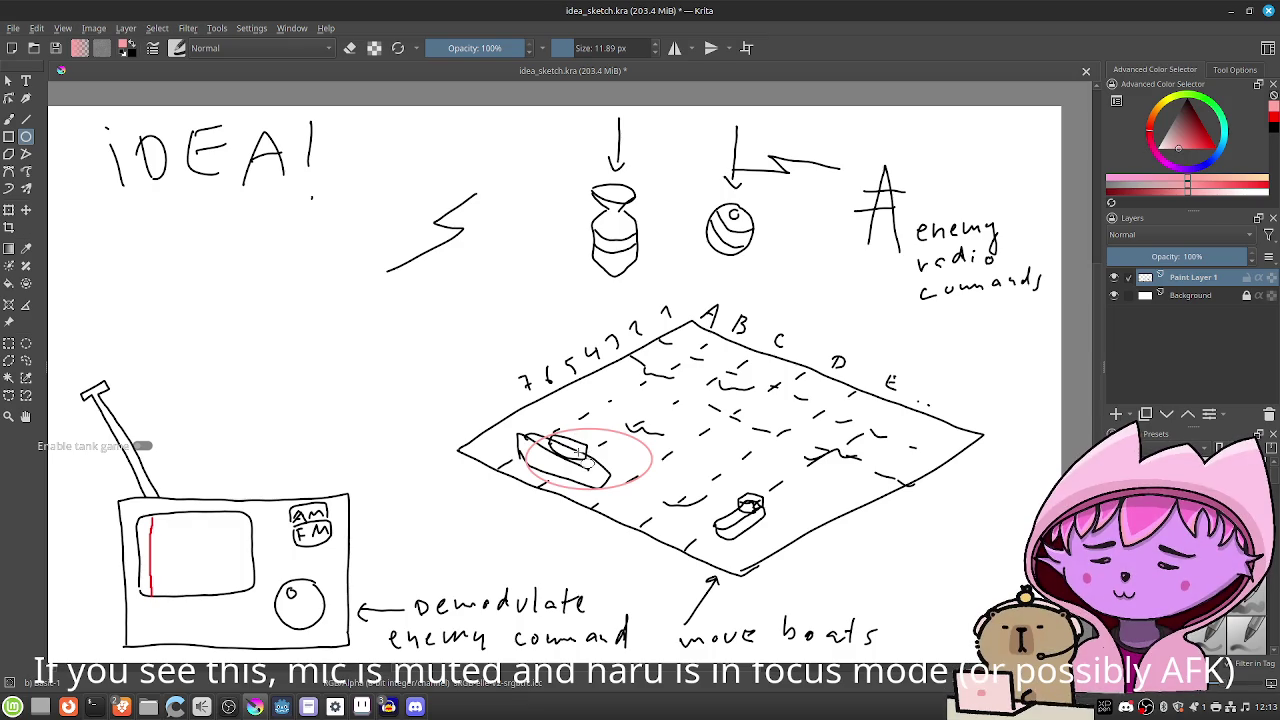
pyautogui.hotkey('alt', 'Tab')
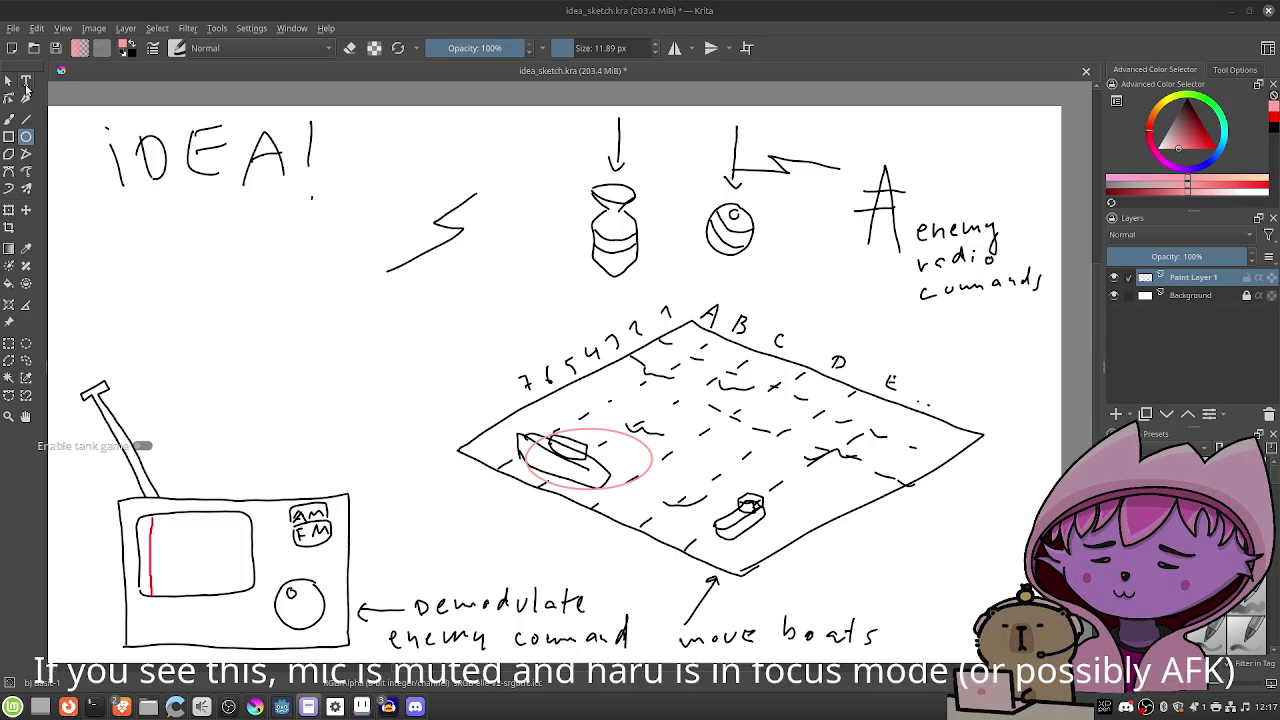
# With the freehand brush in black, draw a horizontal bar above the radio.
pyautogui.click(9, 119)
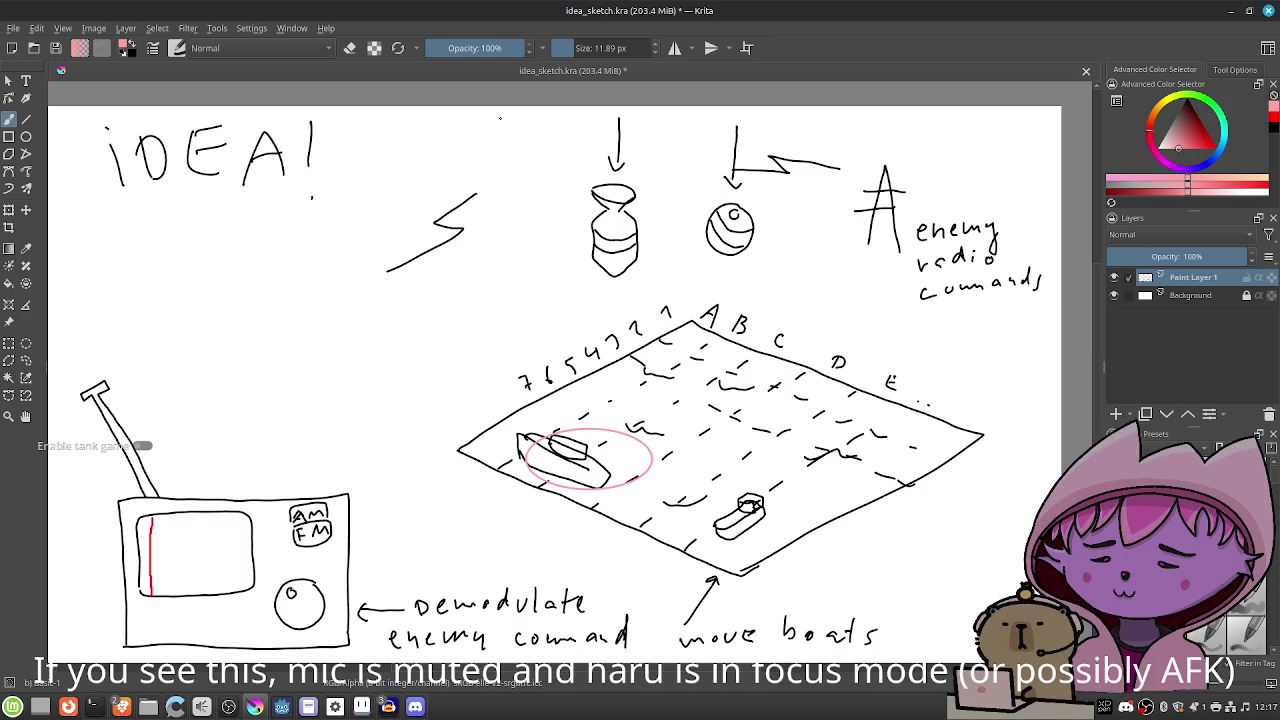
pyautogui.moveTo(487, 122); pyautogui.dragTo(491, 146)
pyautogui.hotkey('ctrl', 'z')
pyautogui.press('d')
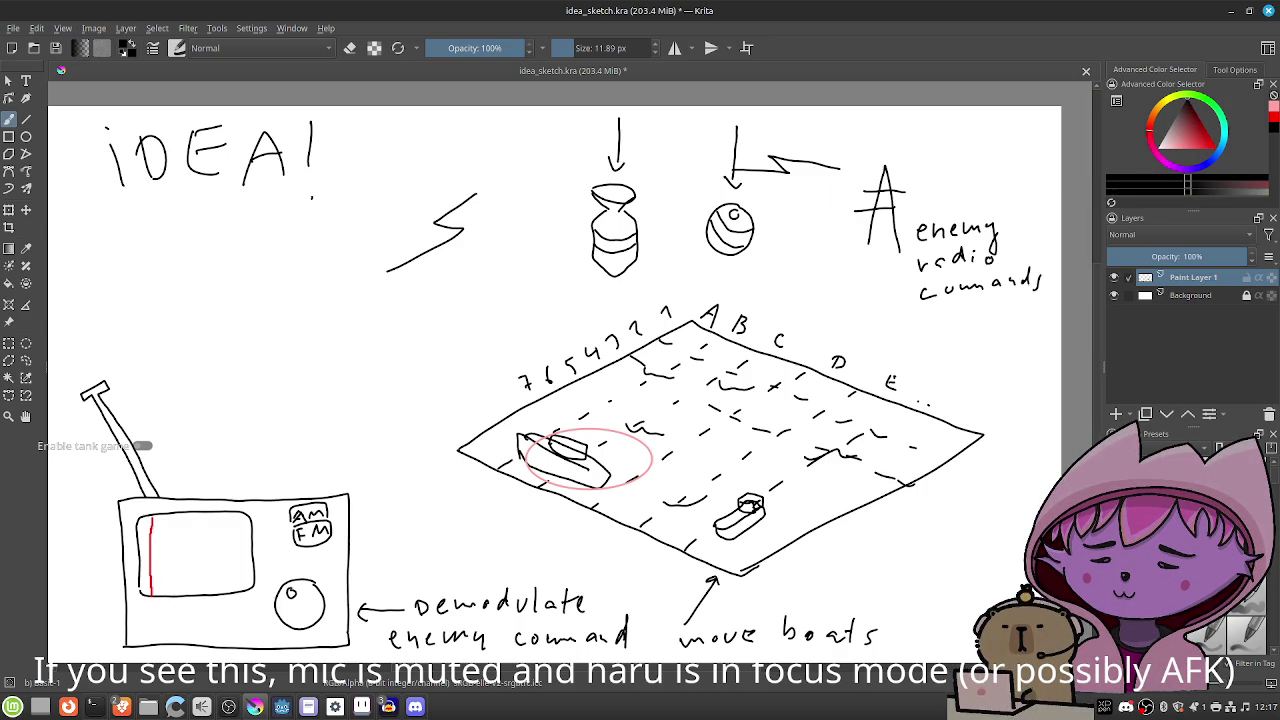
pyautogui.moveTo(160, 450)
pyautogui.mouseDown()
pyautogui.moveTo(334, 441)
pyautogui.moveTo(161, 450)
pyautogui.mouseUp()
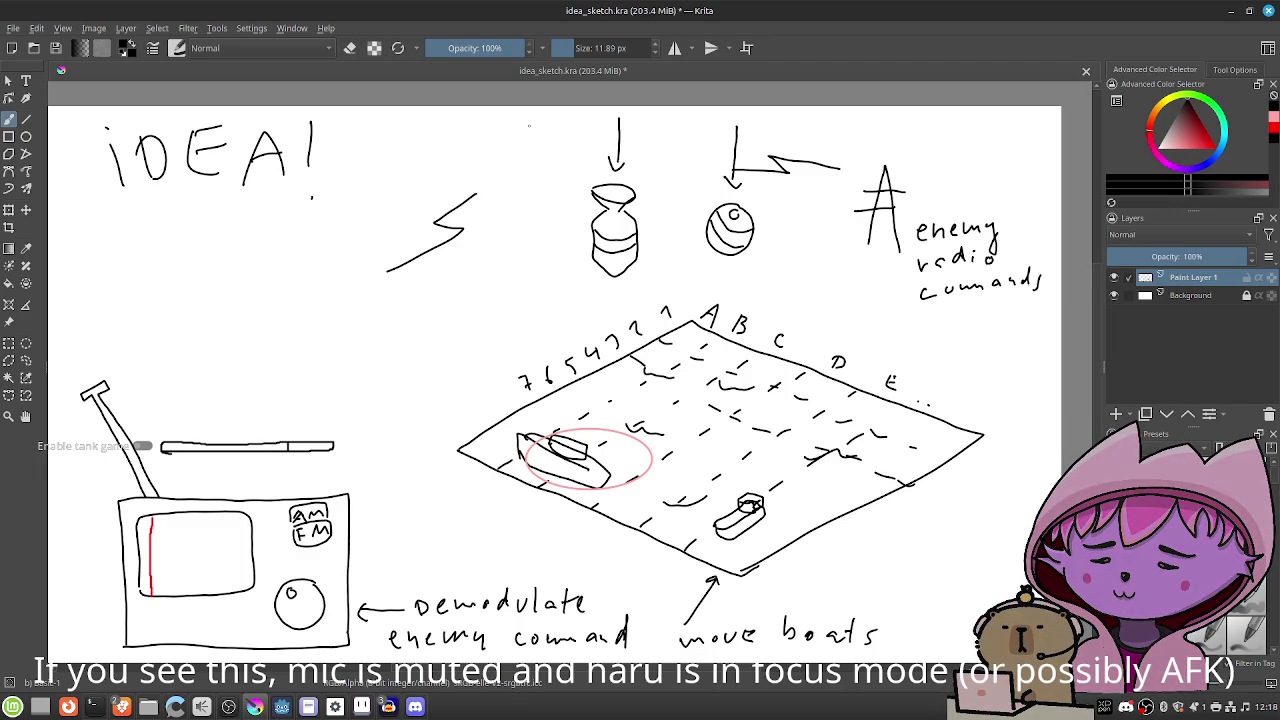
# Letter 'Bombs Away!' above the bomb and save the sketch.
pyautogui.moveTo(512, 118)
pyautogui.mouseDown()
pyautogui.moveTo(517, 137)
pyautogui.moveTo(564, 121)
pyautogui.moveTo(687, 141)
pyautogui.mouseUp()
pyautogui.moveTo(694, 131)
pyautogui.mouseDown()
pyautogui.moveTo(680, 152)
pyautogui.moveTo(700, 134)
pyautogui.mouseUp()
pyautogui.click(700, 141)
pyautogui.click(175, 707)
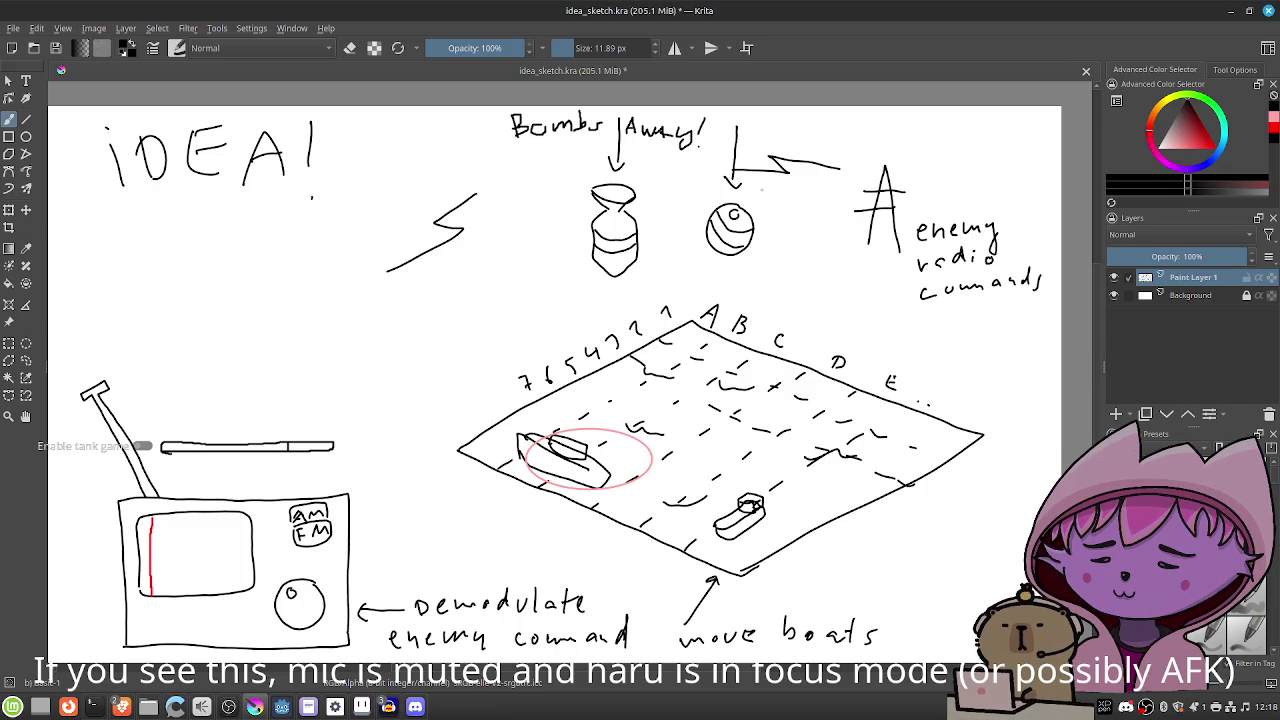
pyautogui.hotkey('ctrl', 's')
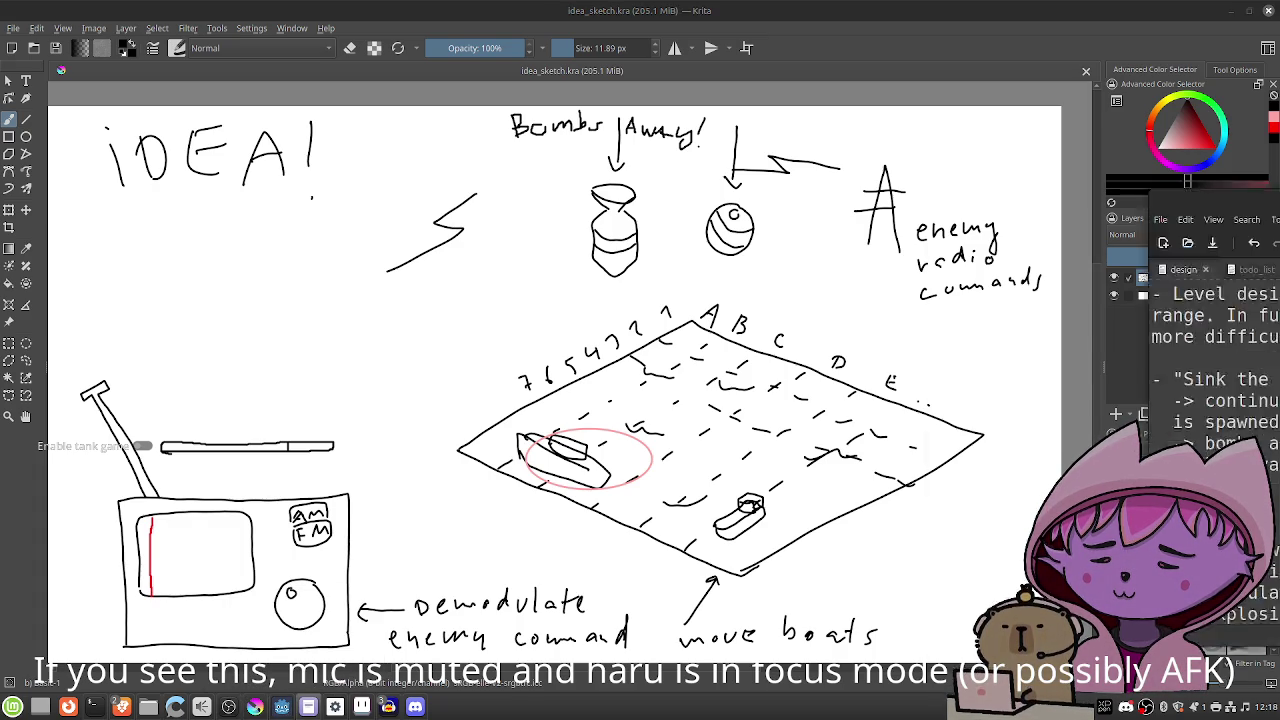
# Delete the 'continuous gameplay mode:' label and join the wrapped 'is spawned' line back up.
pyautogui.click(308, 706)
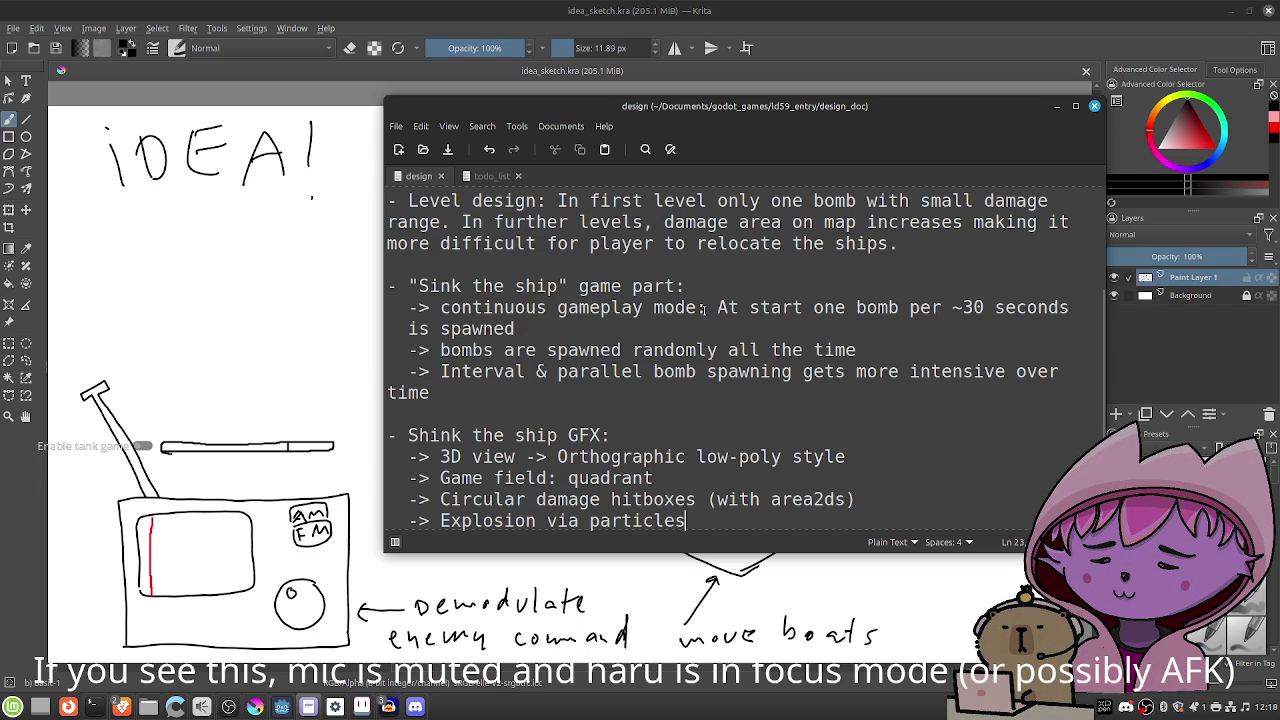
pyautogui.moveTo(716, 307); pyautogui.dragTo(440, 312)
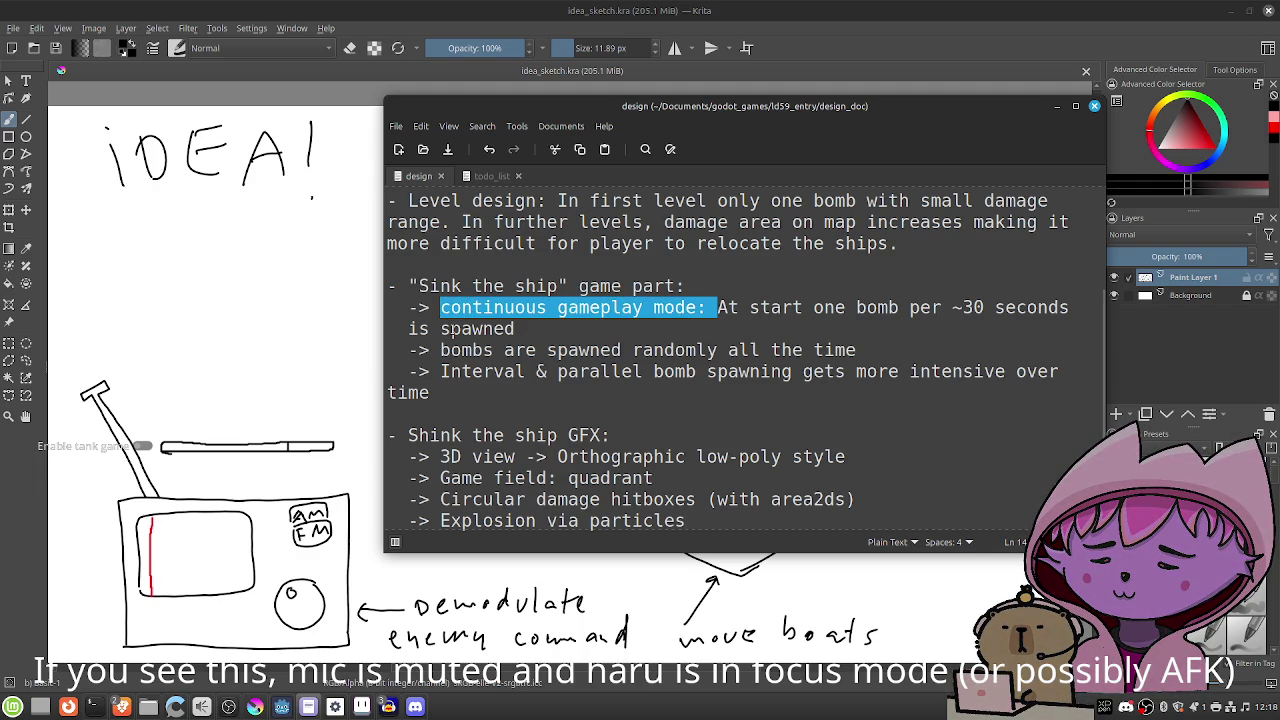
pyautogui.press('BackSpace')
pyautogui.press('Down')
pyautogui.press('Left')
pyautogui.press('Left')
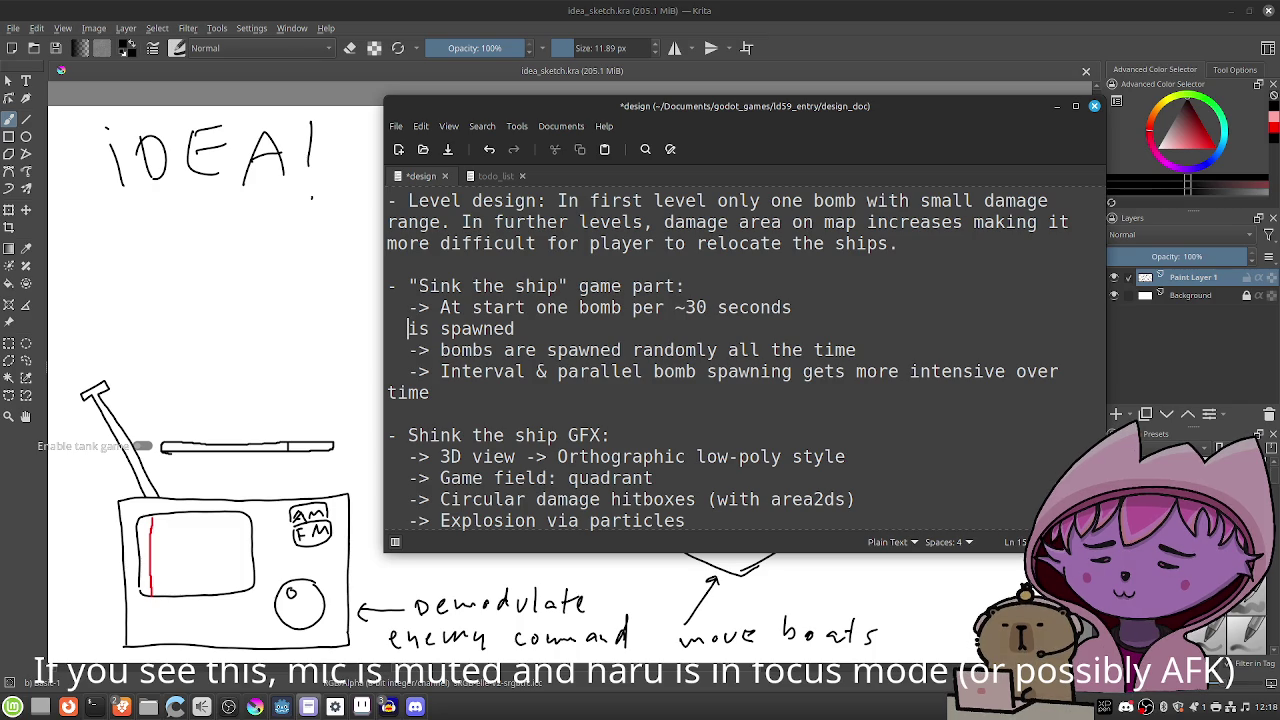
pyautogui.press('BackSpace')
pyautogui.press('BackSpace')
pyautogui.press('BackSpace')
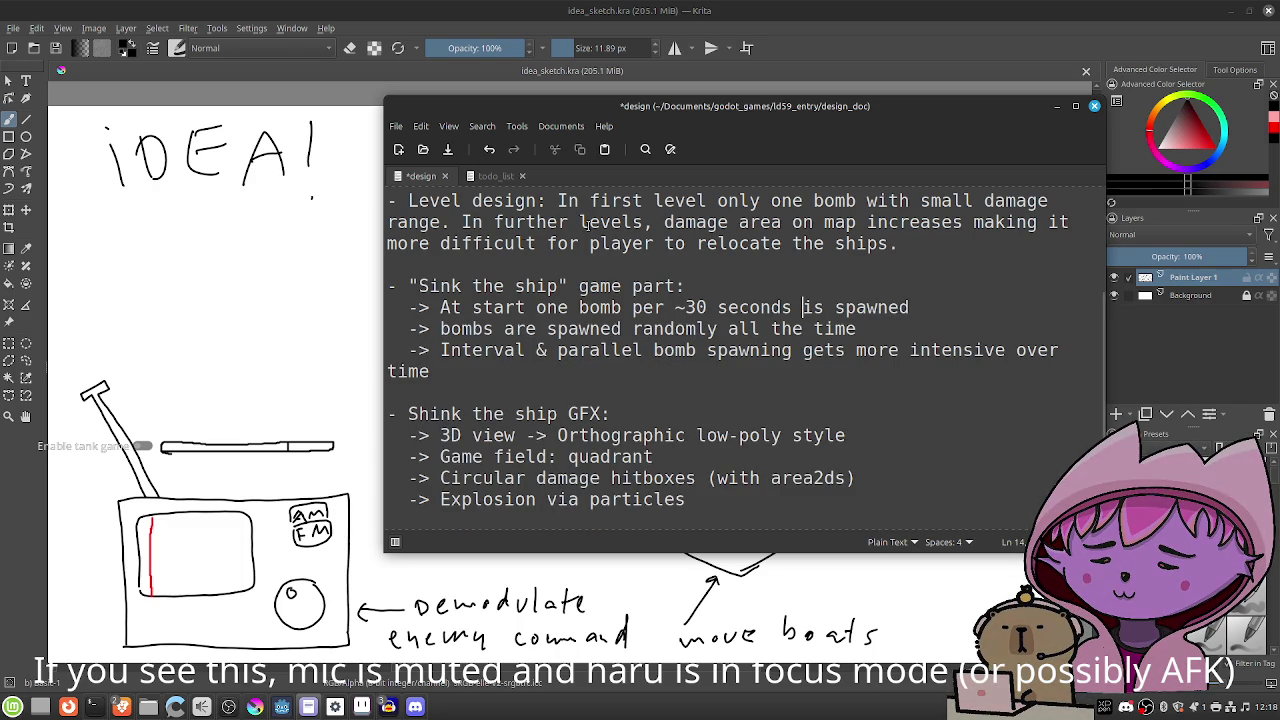
# Select both bomb-spawning bullets under 'Sink the ship' and delete them.
pyautogui.moveTo(955, 310); pyautogui.dragTo(508, 308)
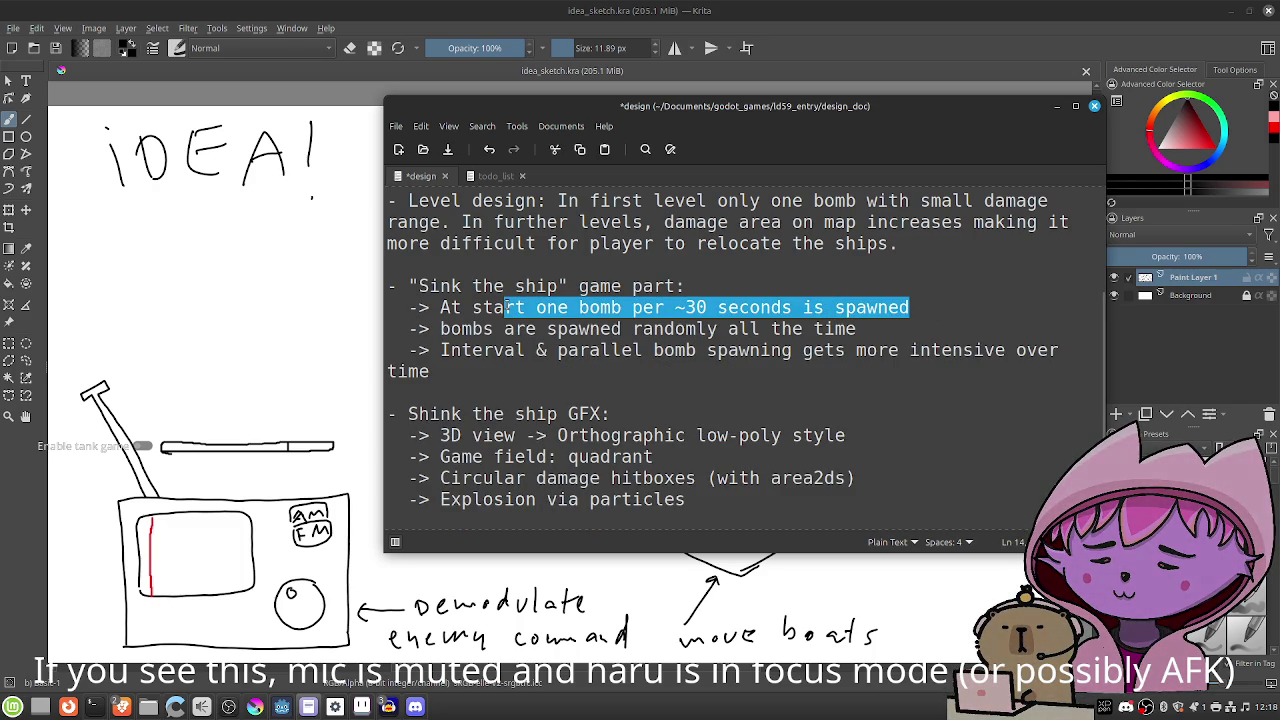
pyautogui.moveTo(858, 329); pyautogui.dragTo(563, 330)
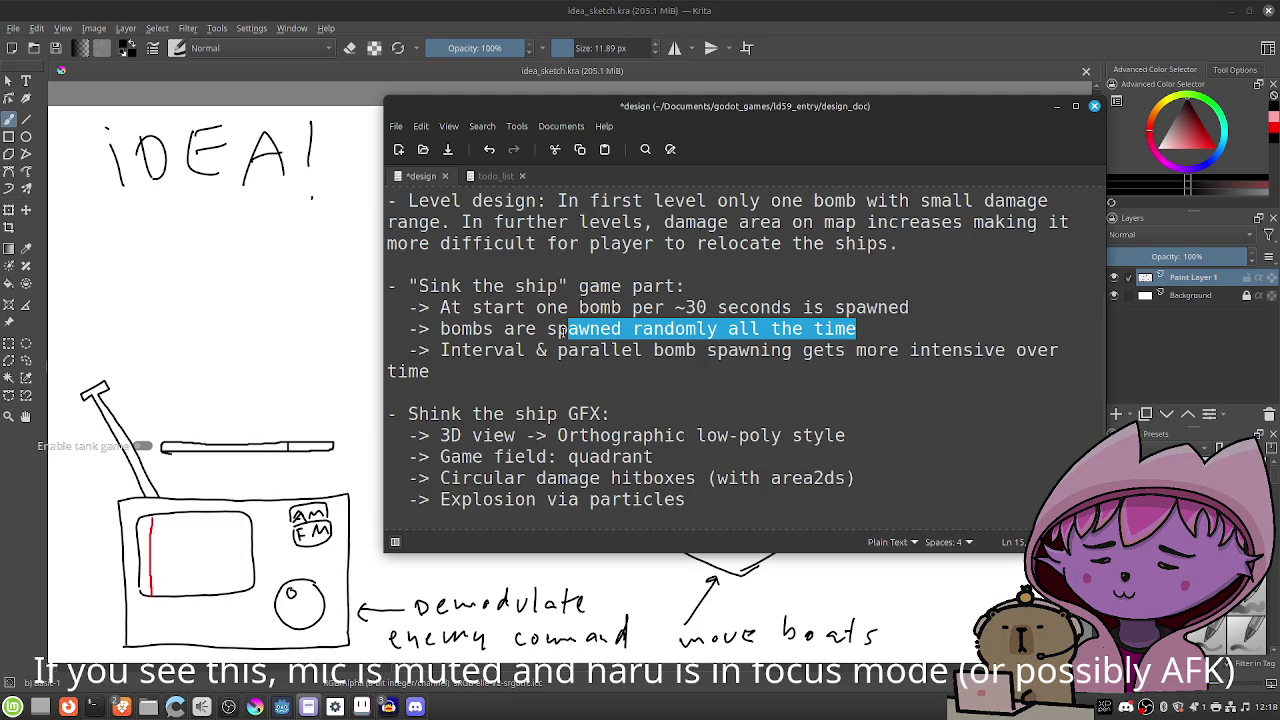
pyautogui.moveTo(563, 330); pyautogui.dragTo(444, 309)
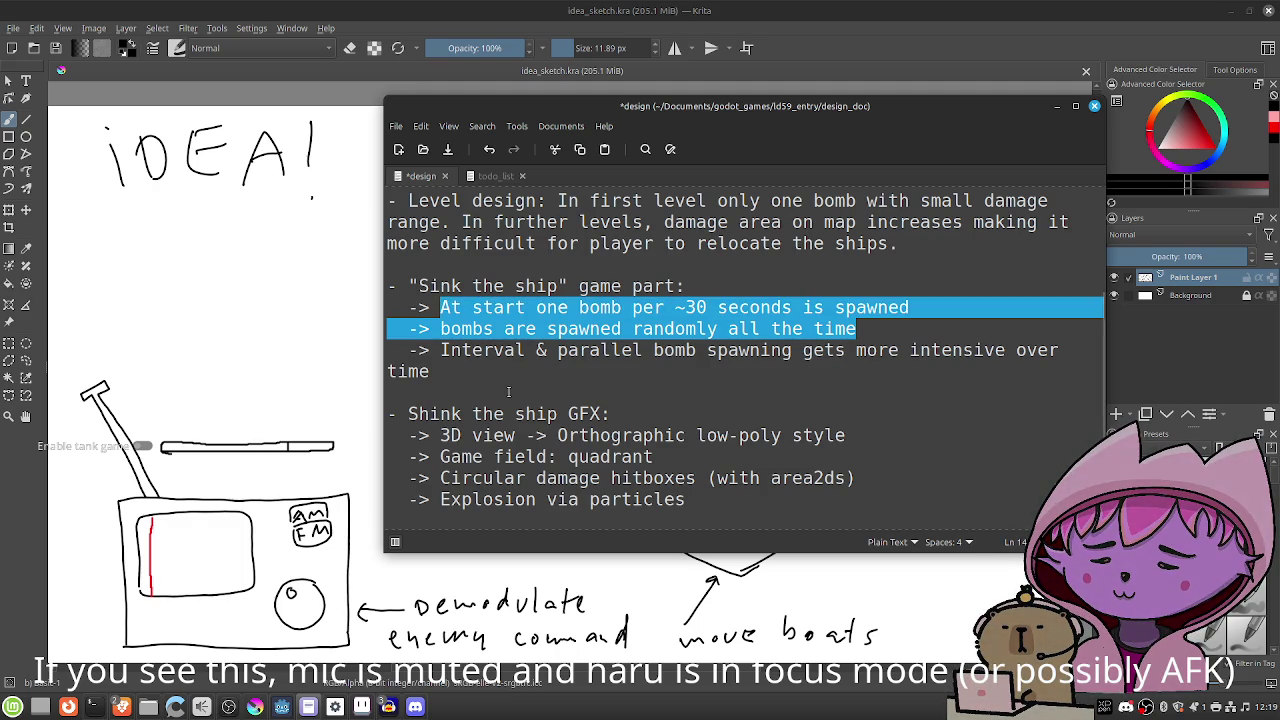
pyautogui.press('BackSpace')
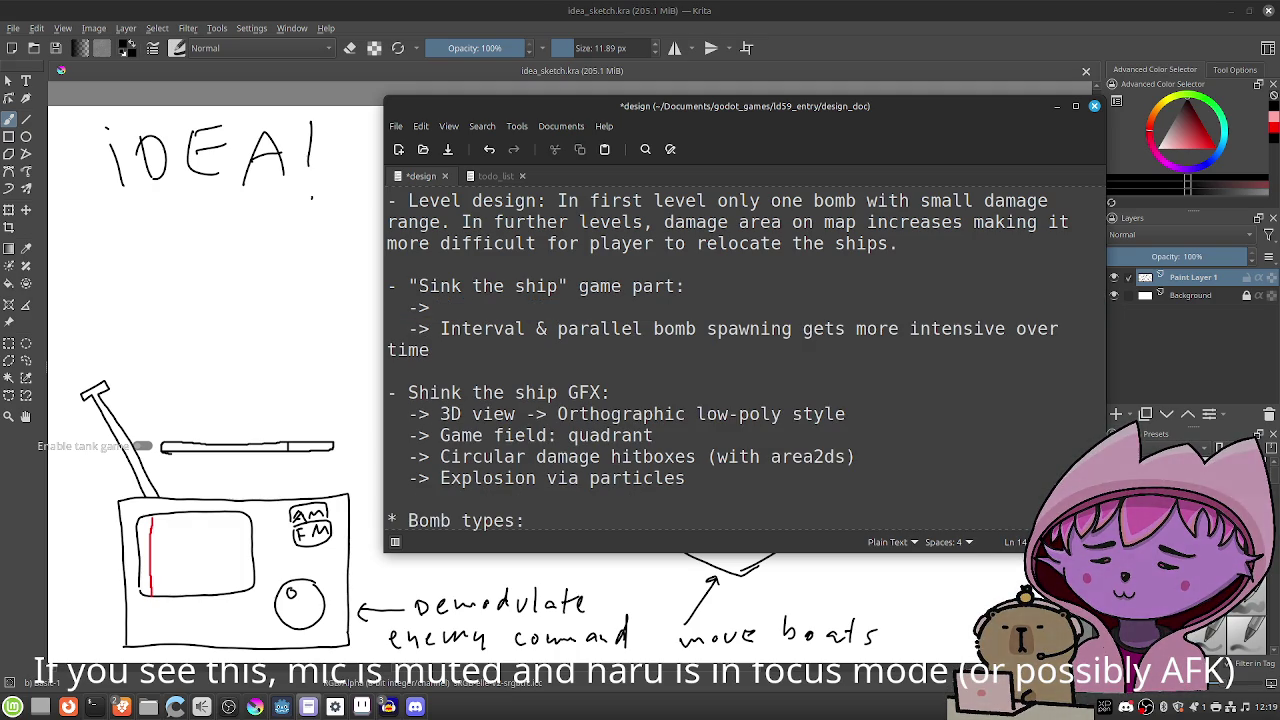
# Write '"Capture signals" Part, "Relocate ships" part, "Bombs away" part' on the arrow line and save.
pyautogui.write('"L')
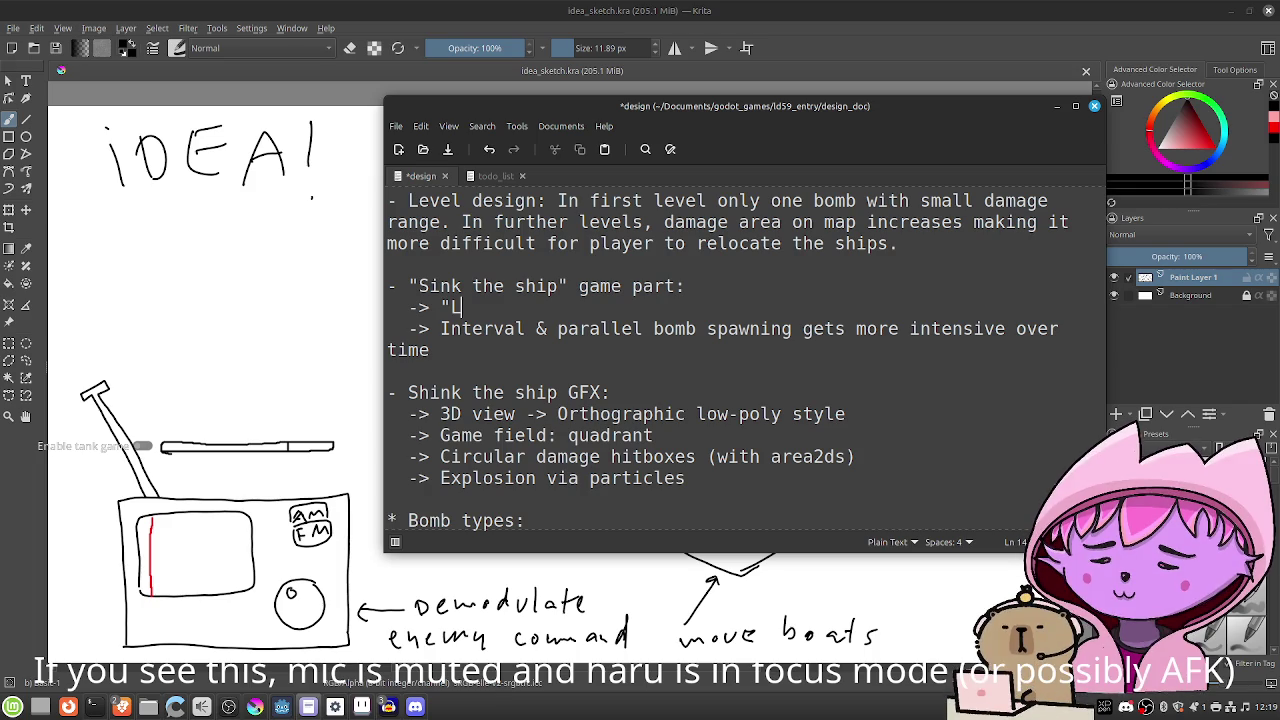
pyautogui.press('BackSpace')
pyautogui.write('Capture ')
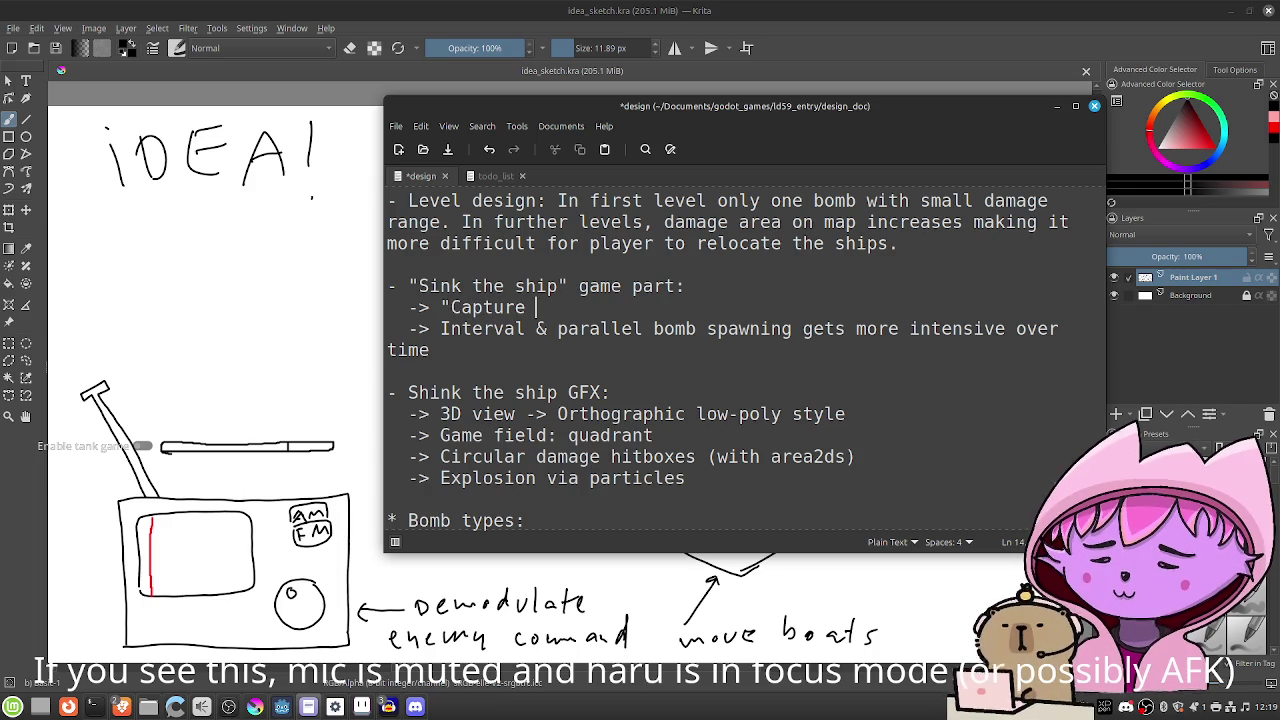
pyautogui.write('signals" ')
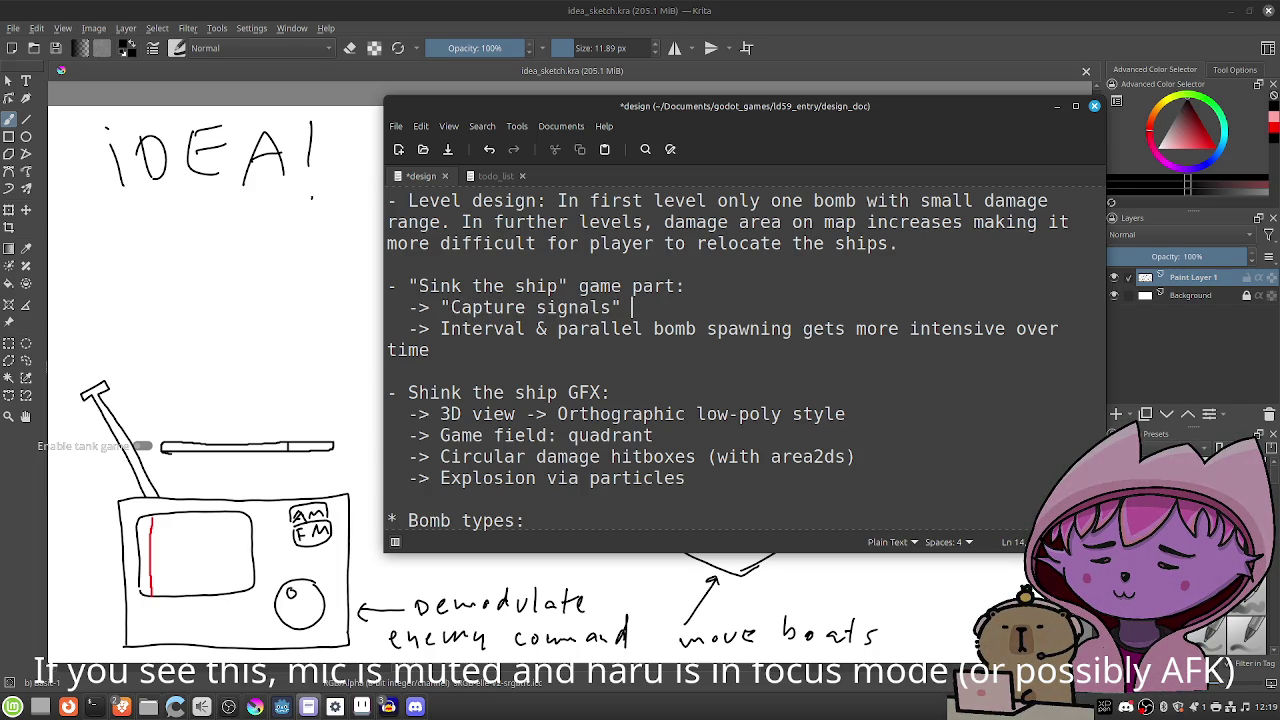
pyautogui.write('Part')
pyautogui.press('Return')
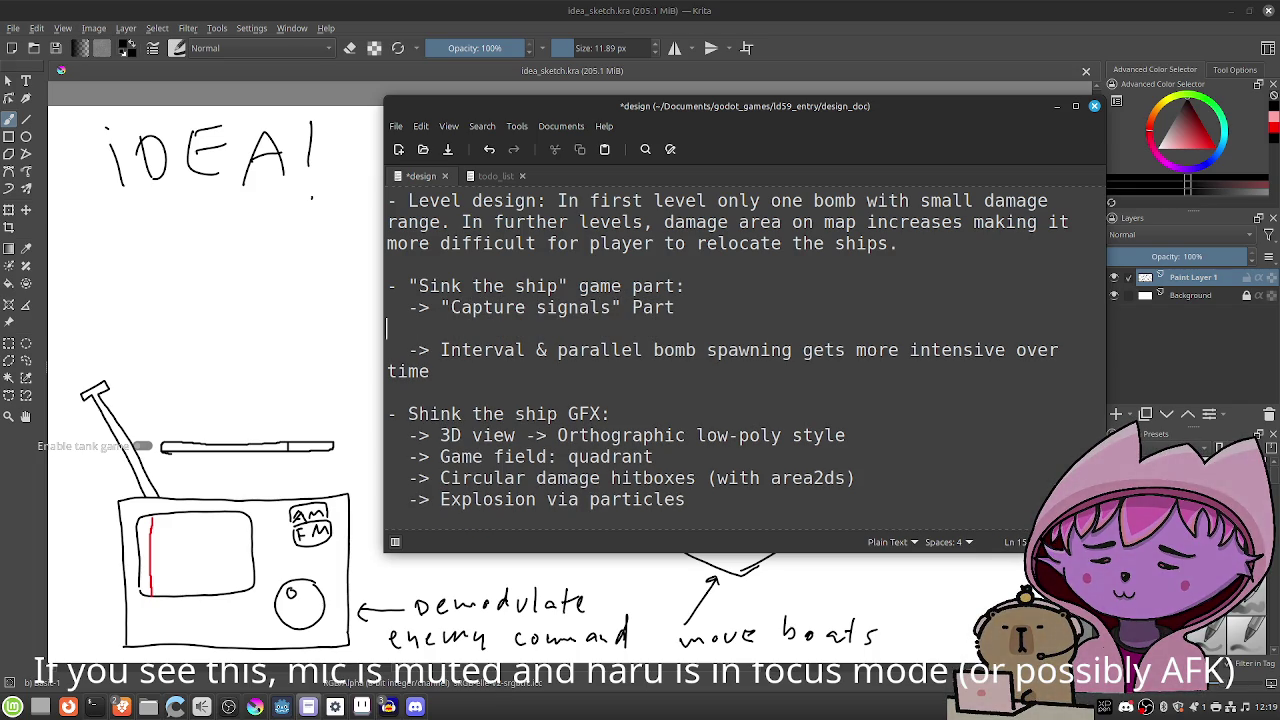
pyautogui.press('BackSpace')
pyautogui.press('BackSpace')
pyautogui.press('BackSpace')
pyautogui.write(', ')
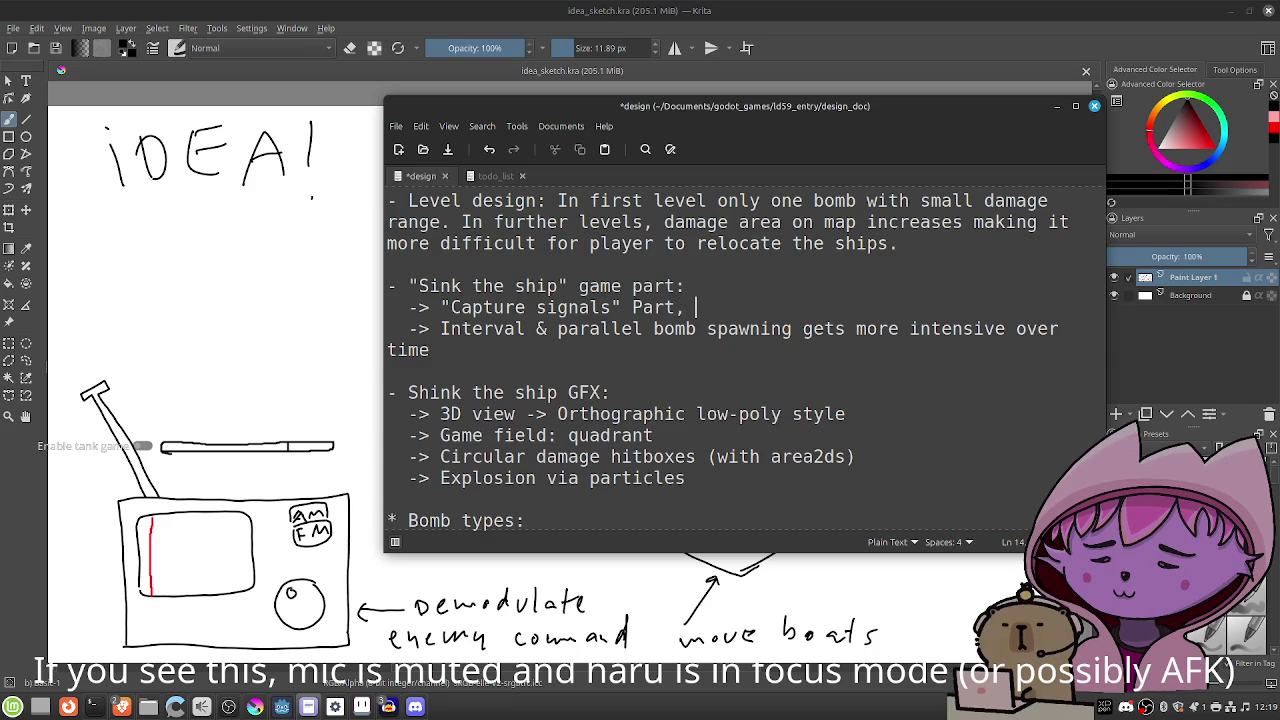
pyautogui.write('"Reloca')
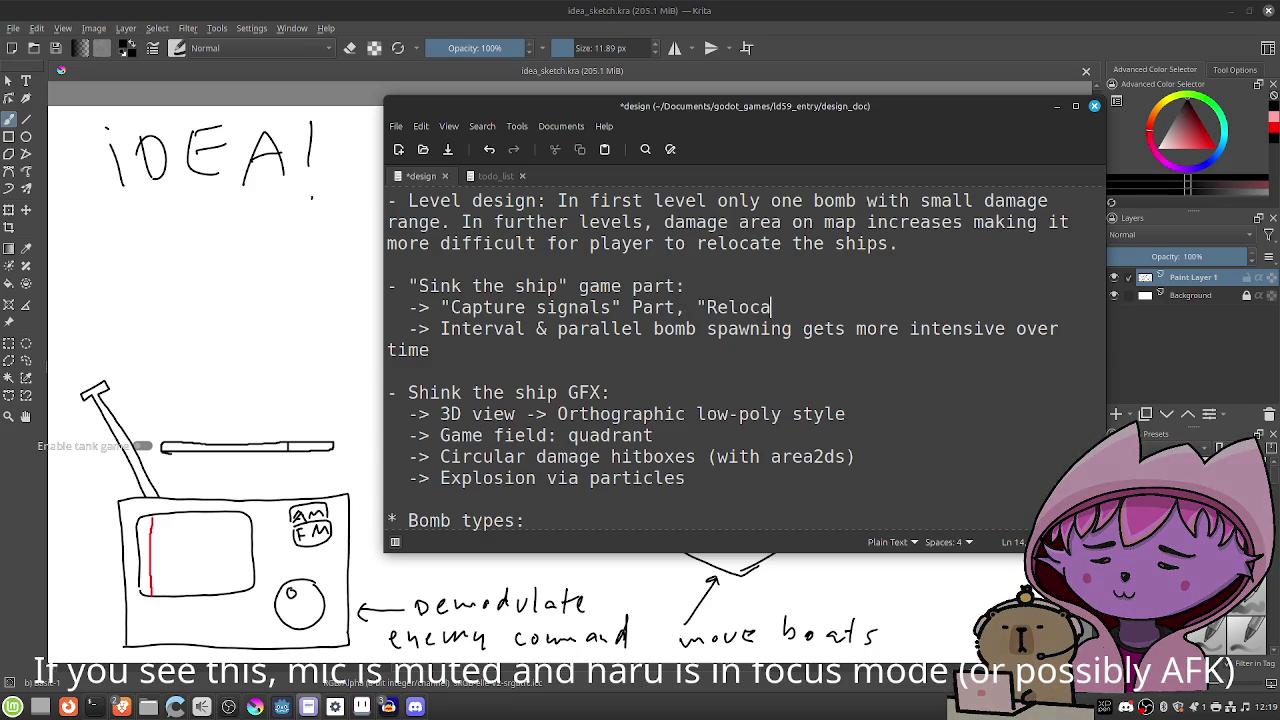
pyautogui.write('te ships" part')
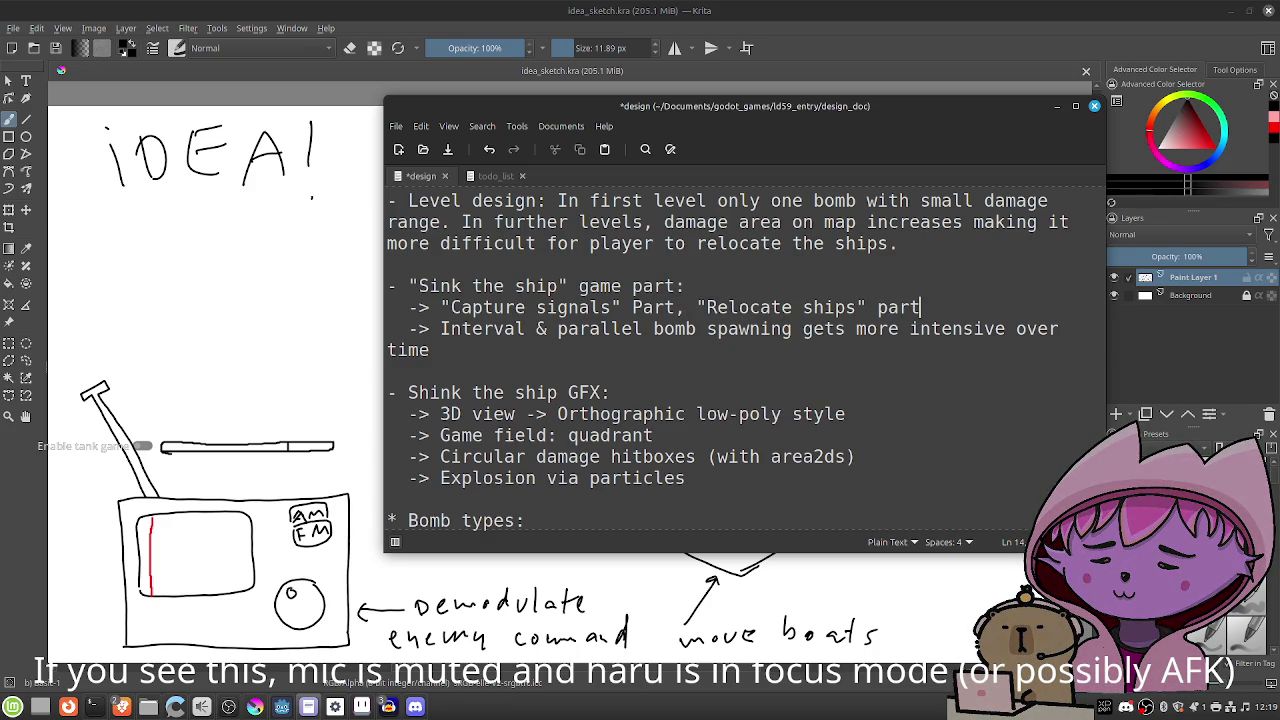
pyautogui.write(',')
pyautogui.write(' "')
pyautogui.write('Bombs away')
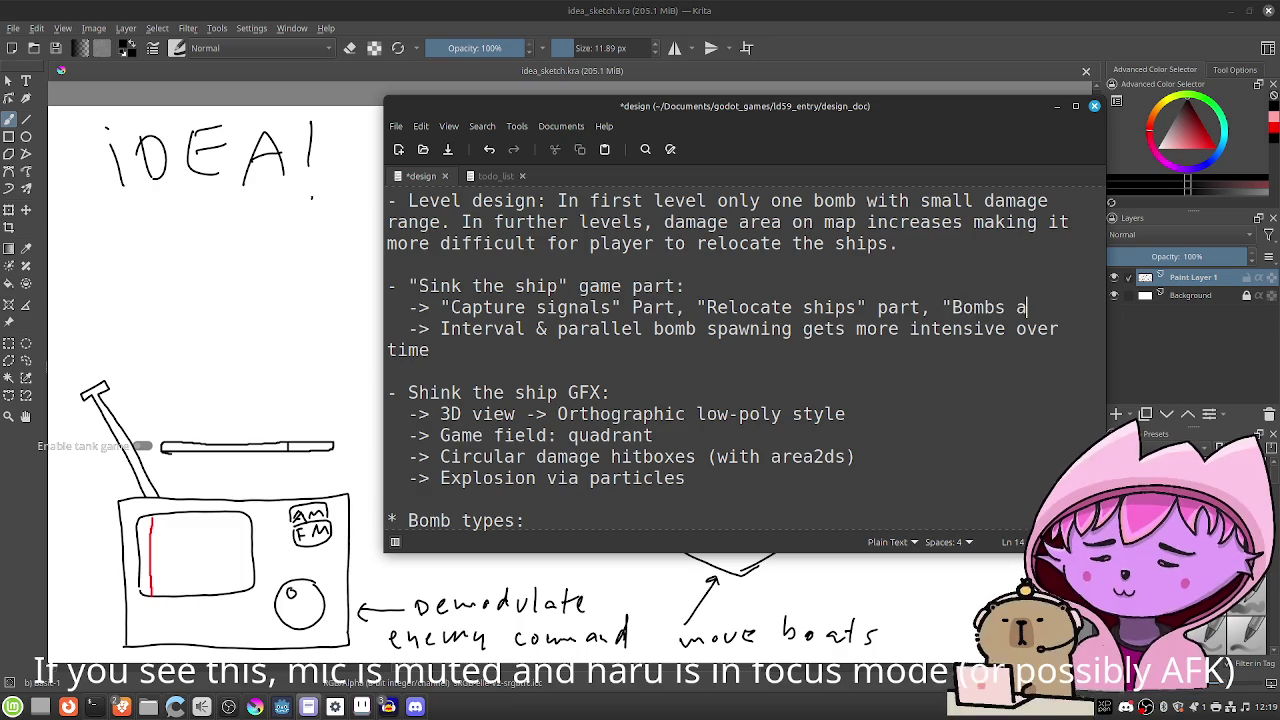
pyautogui.press('BackSpace')
pyautogui.write('" part')
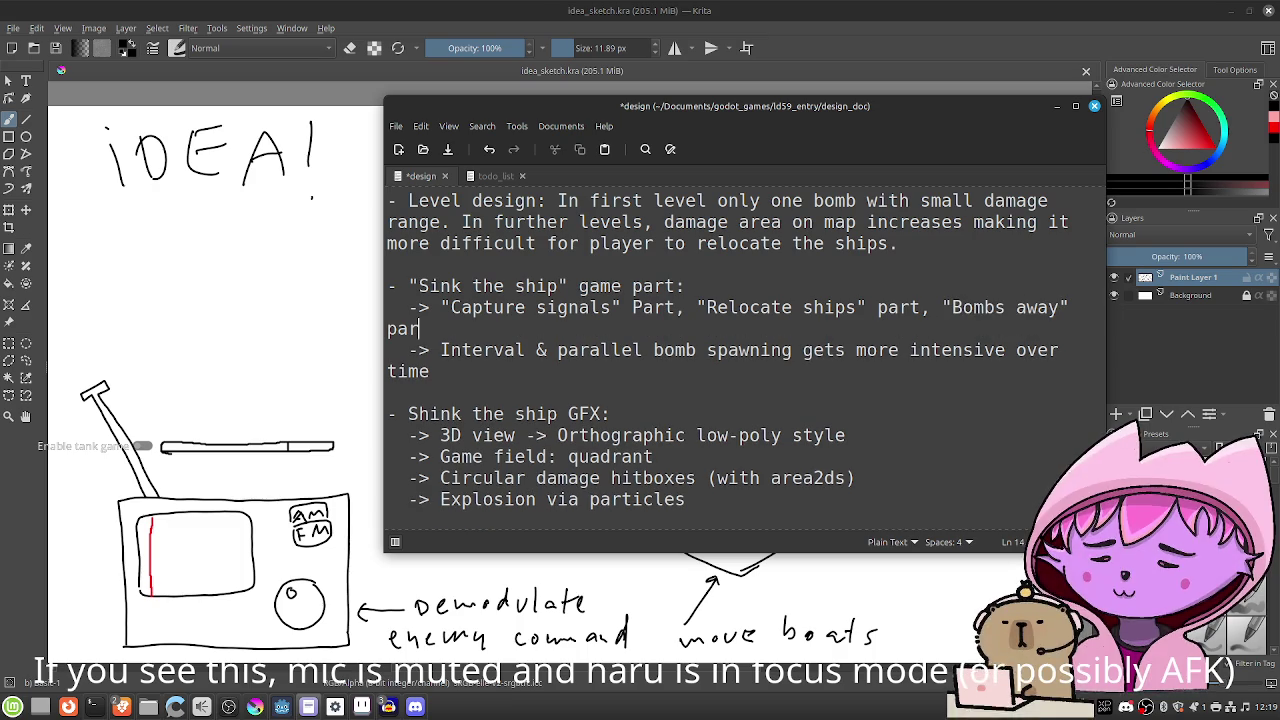
pyautogui.hotkey('ctrl', 's')
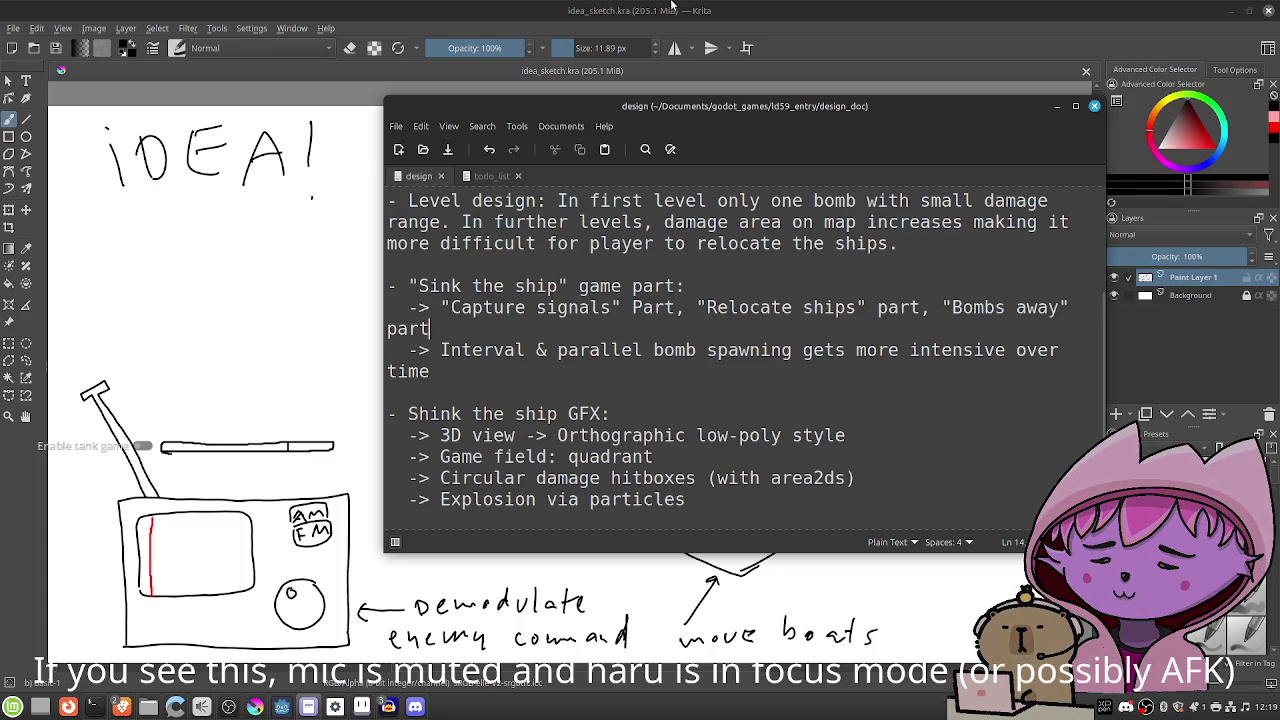
pyautogui.click(672, 7)
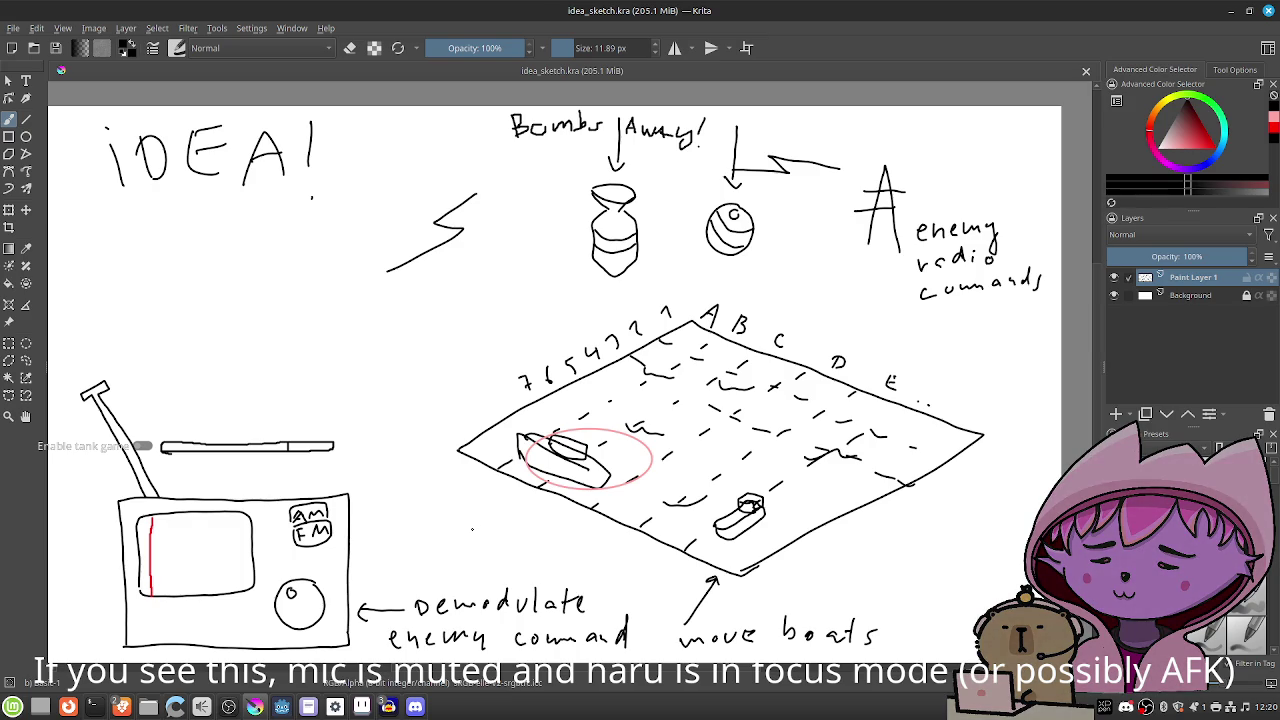
# Draw two curved arrows between the boat grid and the radio, then save the sketch.
pyautogui.moveTo(493, 510)
pyautogui.mouseDown()
pyautogui.moveTo(450, 546)
pyautogui.moveTo(392, 563)
pyautogui.moveTo(413, 570)
pyautogui.mouseUp()
pyautogui.moveTo(345, 463)
pyautogui.mouseDown()
pyautogui.moveTo(384, 433)
pyautogui.moveTo(452, 421)
pyautogui.moveTo(447, 432)
pyautogui.mouseUp()
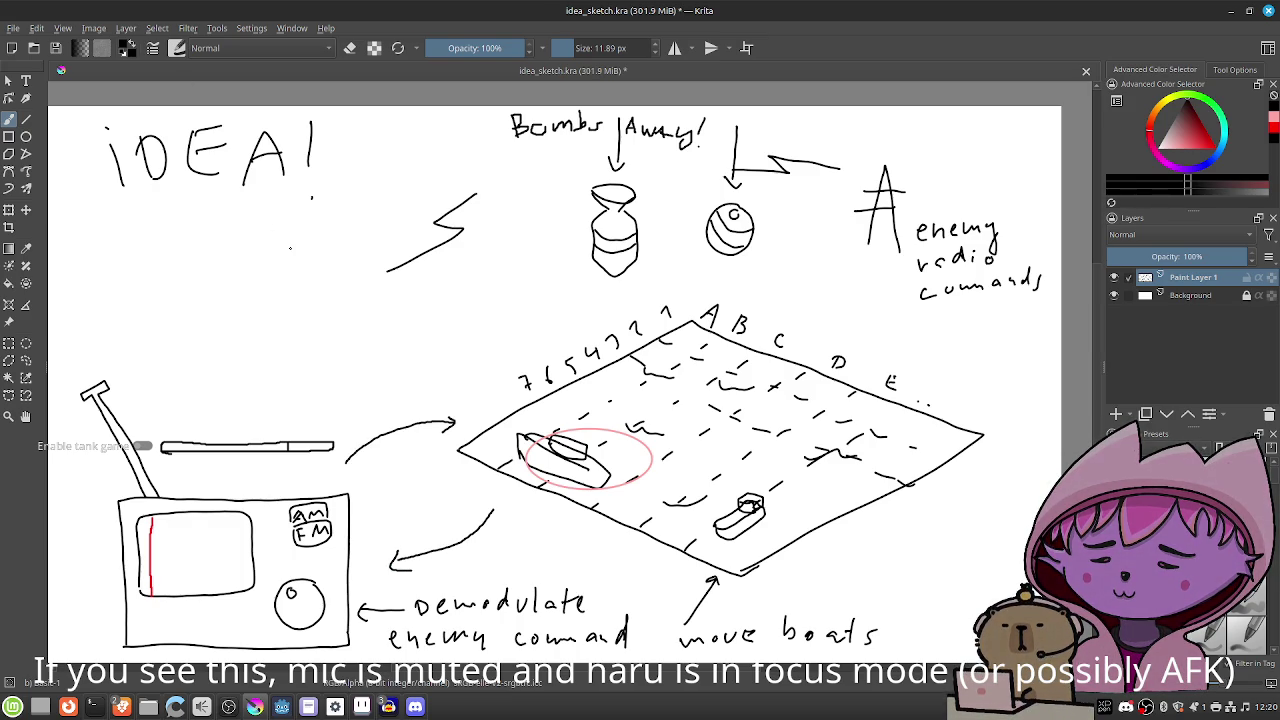
pyautogui.hotkey('ctrl', 's')
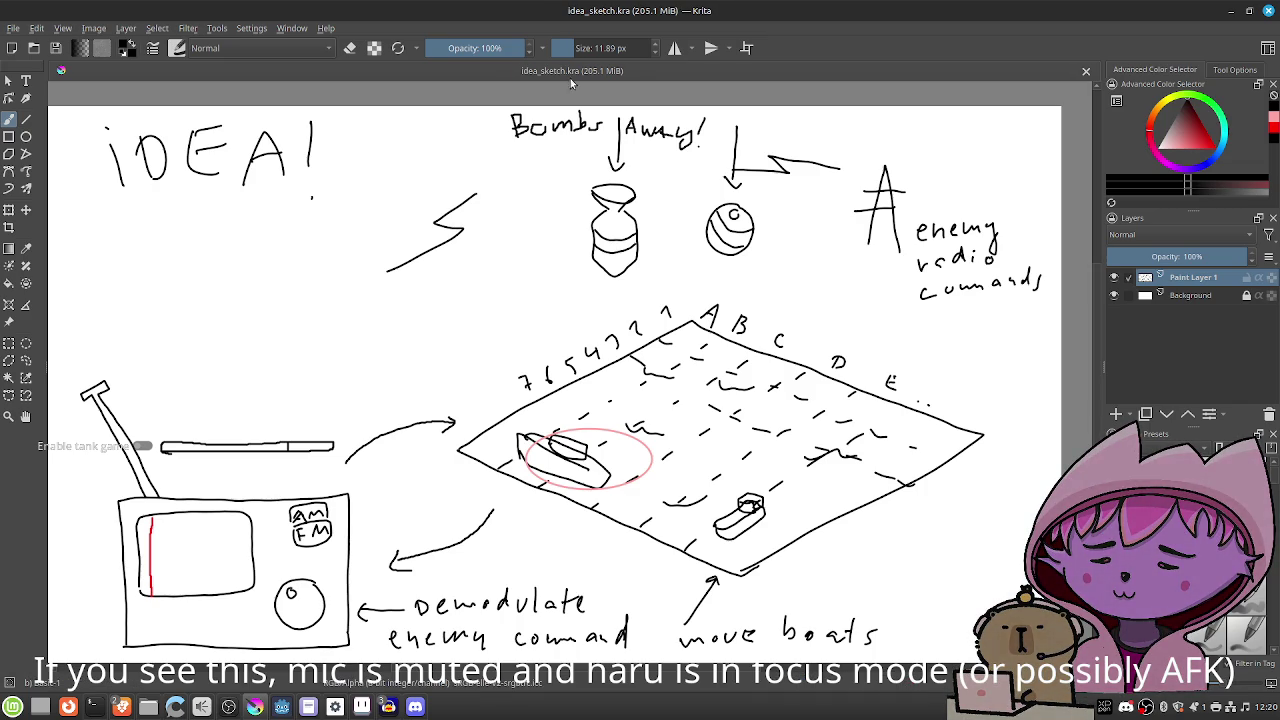
pyautogui.click(1230, 11)
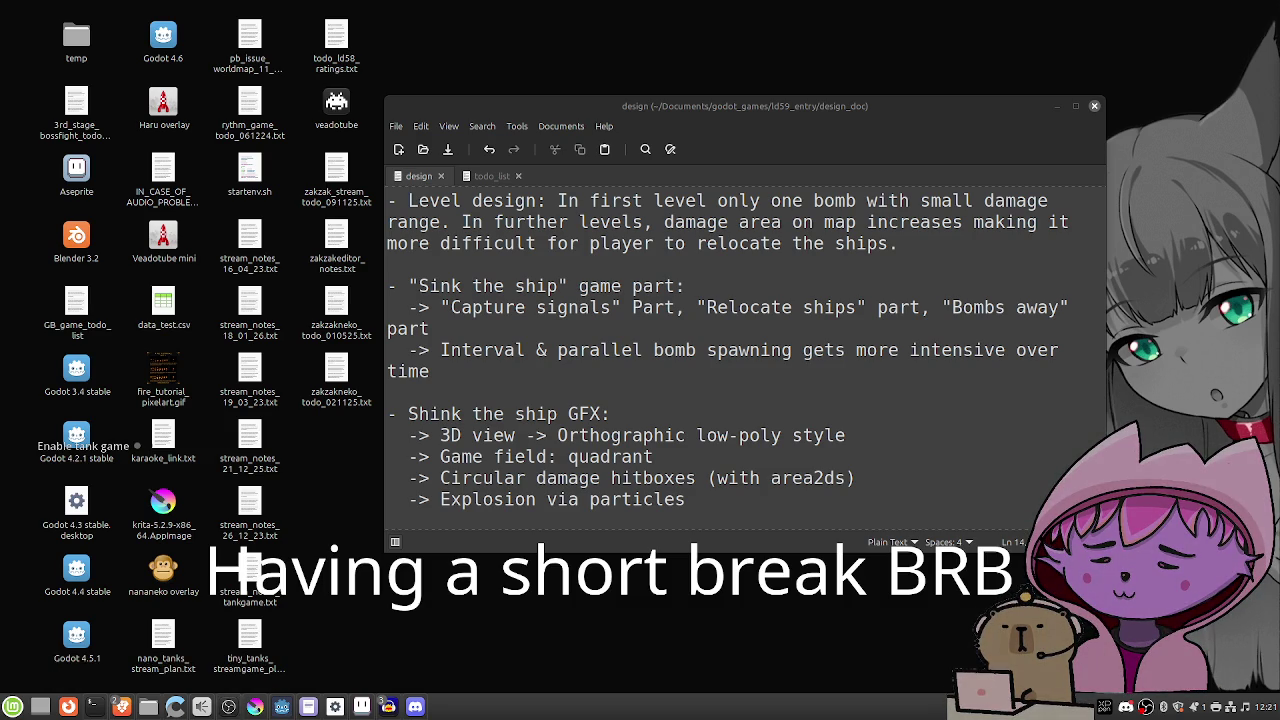
# Insert 'lunch' so the notice reads 'Having a lunch break BRB', then bring Godot forward.
pyautogui.write('lunch')
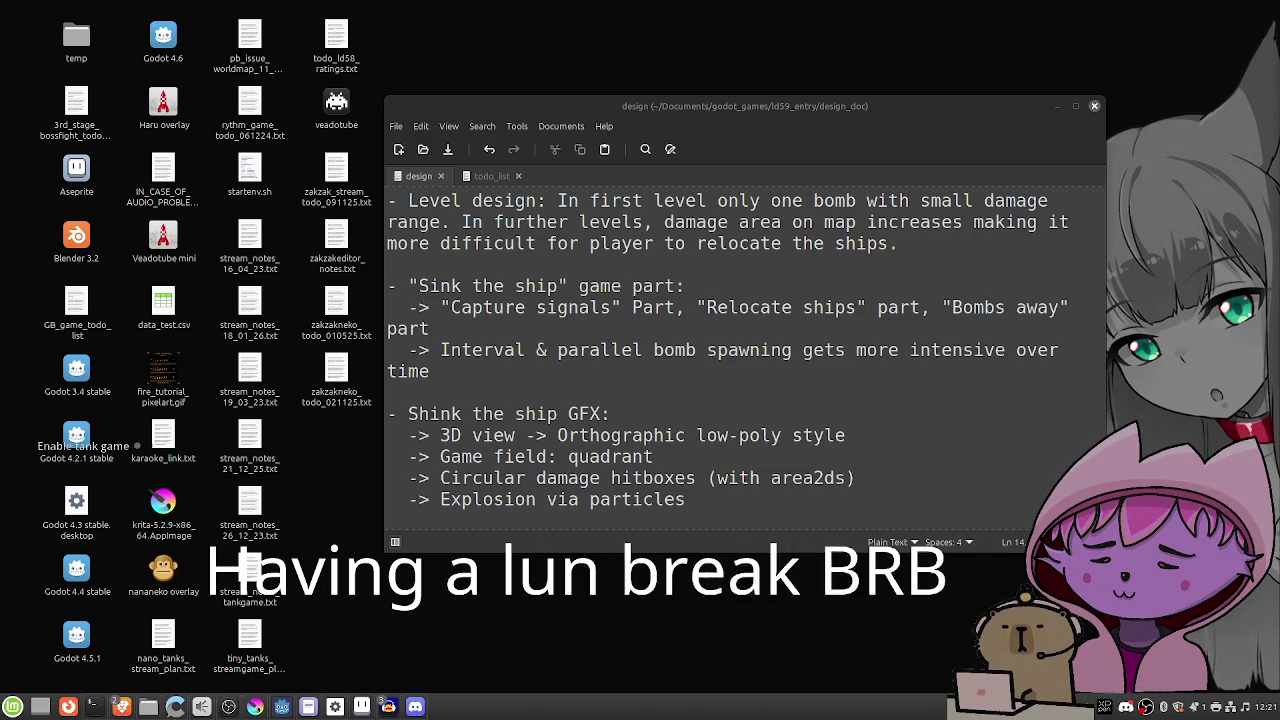
pyautogui.press('BackSpace')
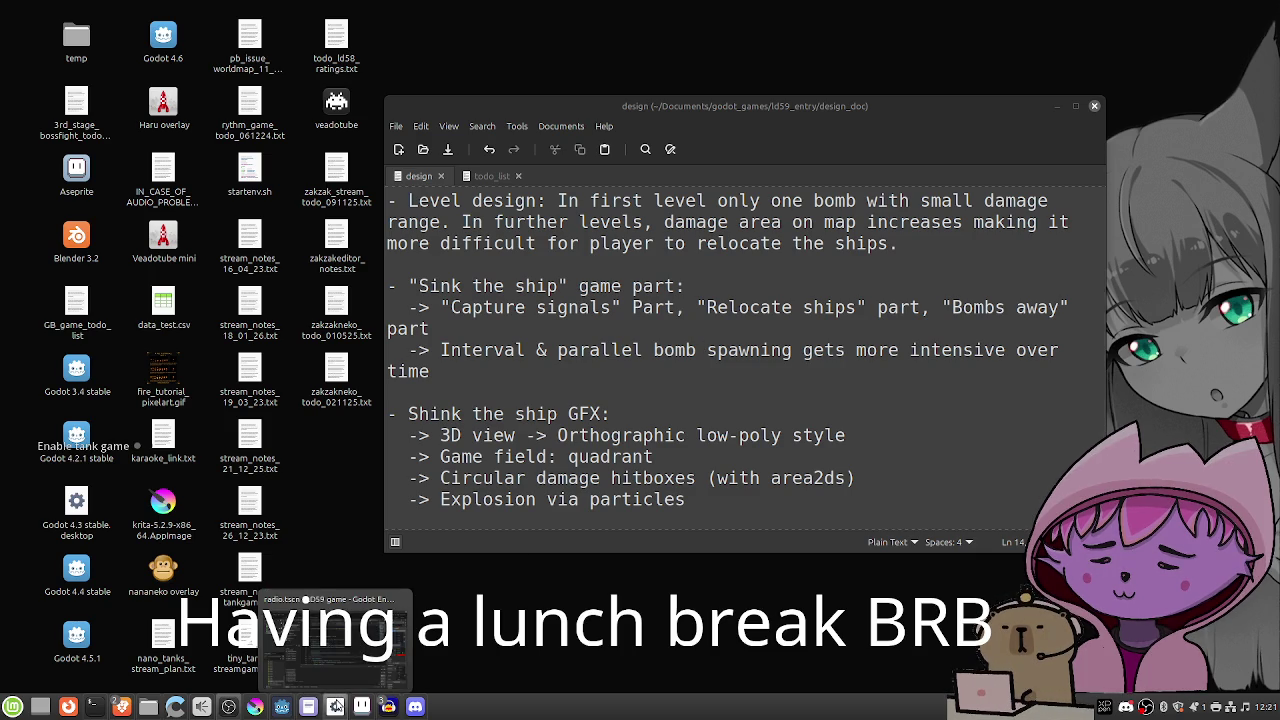
pyautogui.click(336, 706)
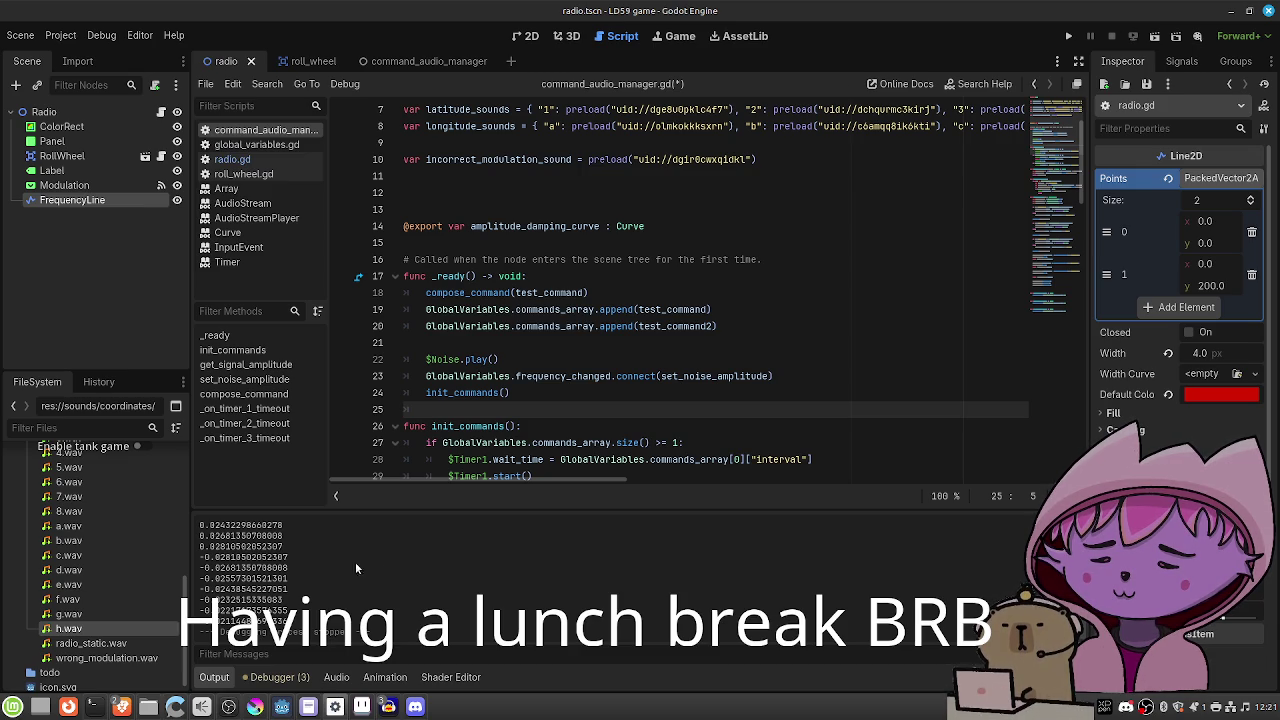
pyautogui.click(12, 707)
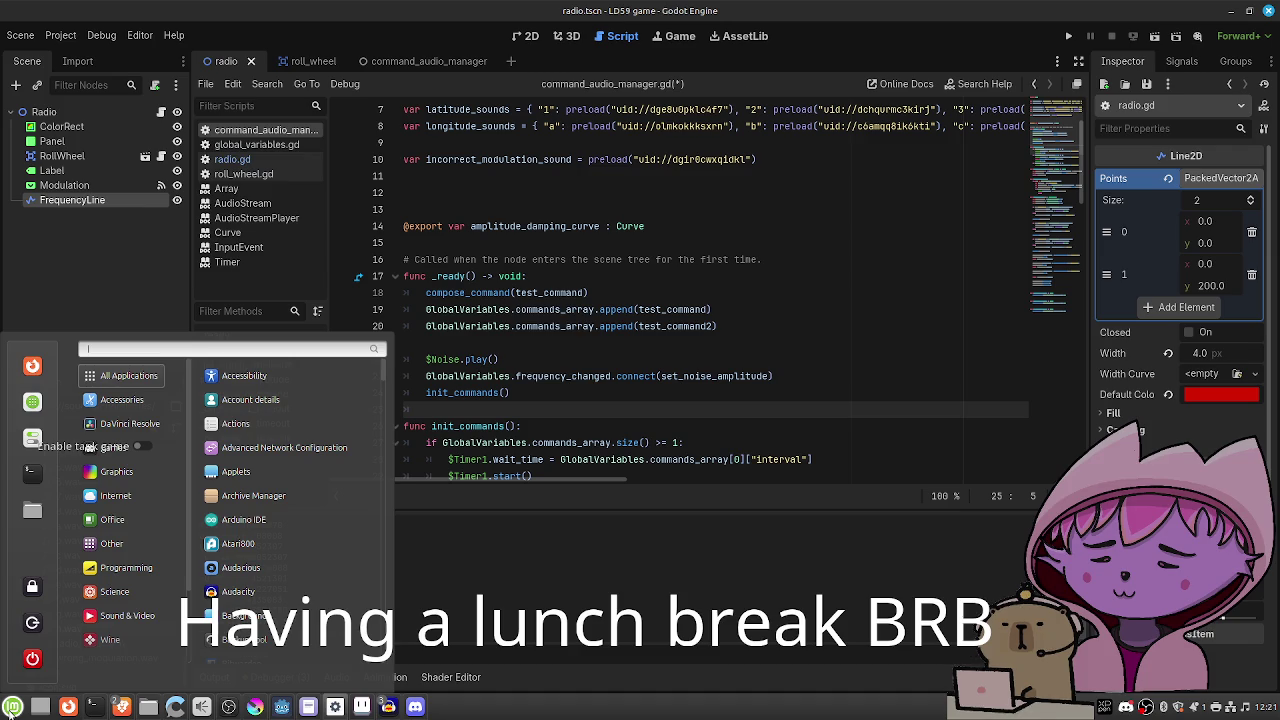
pyautogui.click(12, 707)
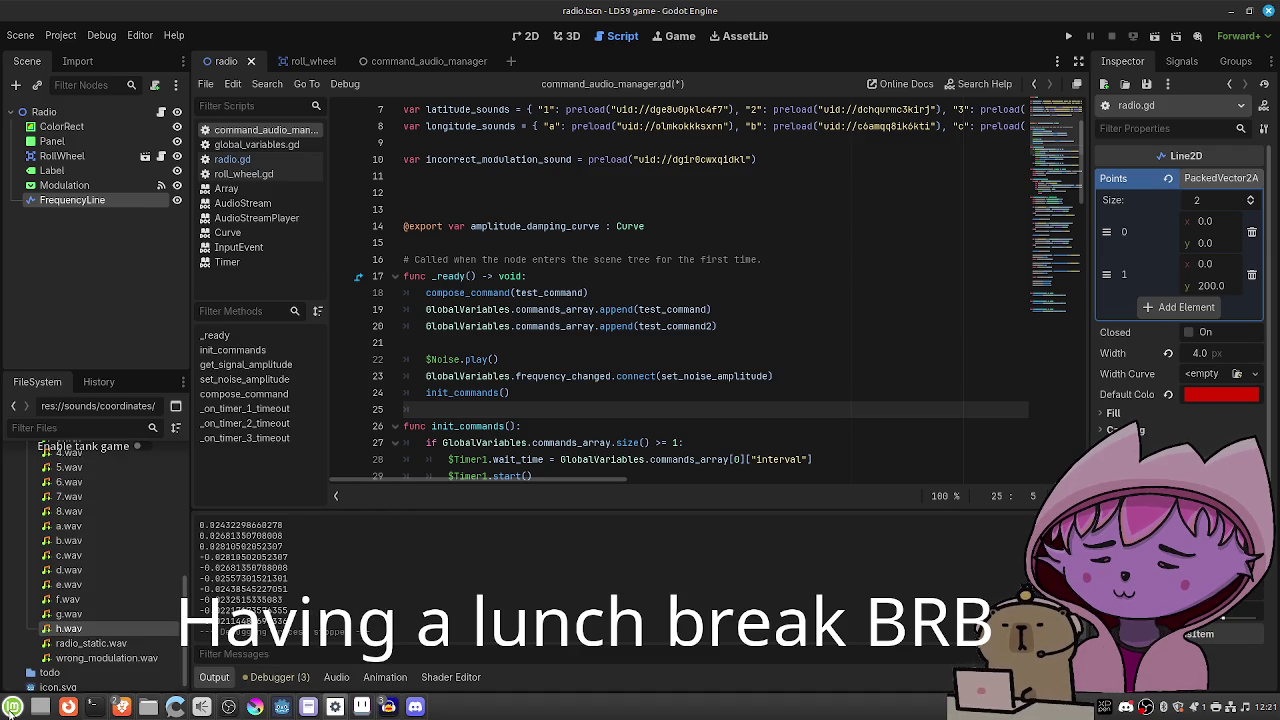